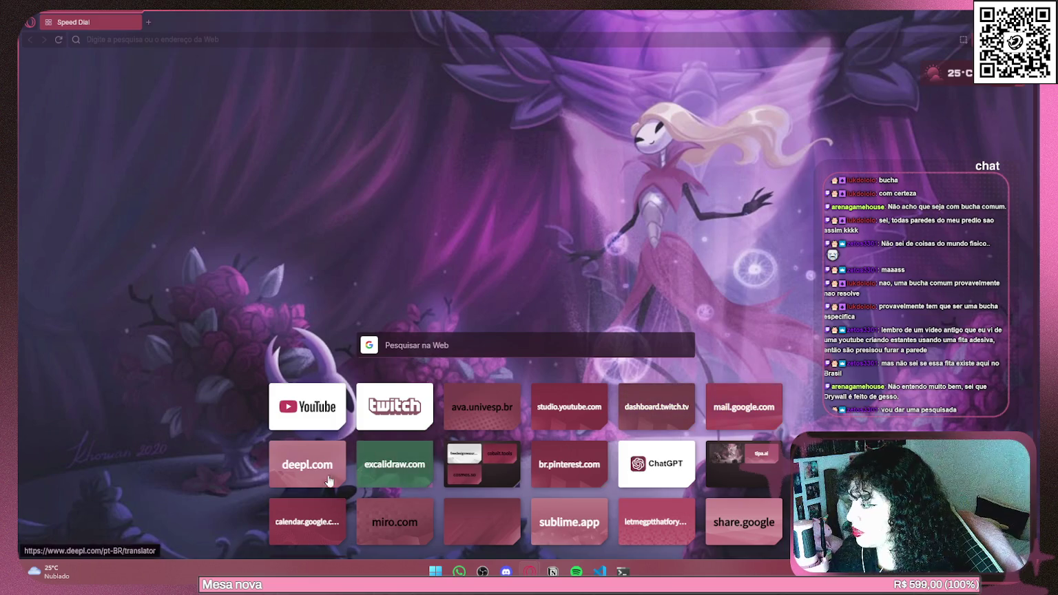
Open the 'faculdade' board from the Miro dashboard and the Univesp AVA Cursos page in a new tab.
left_click(398, 522)
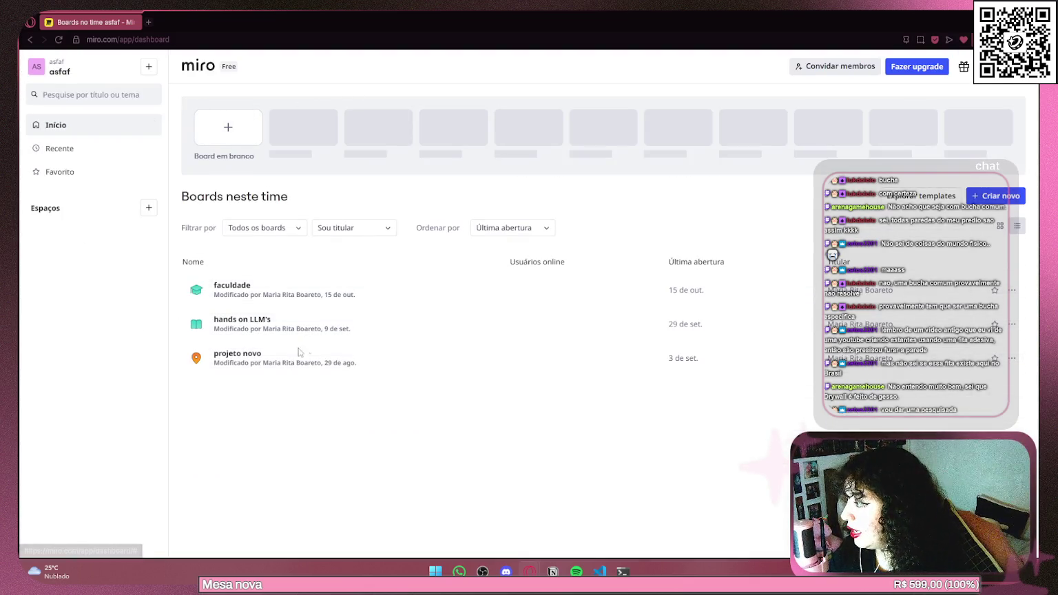
left_click(244, 293)
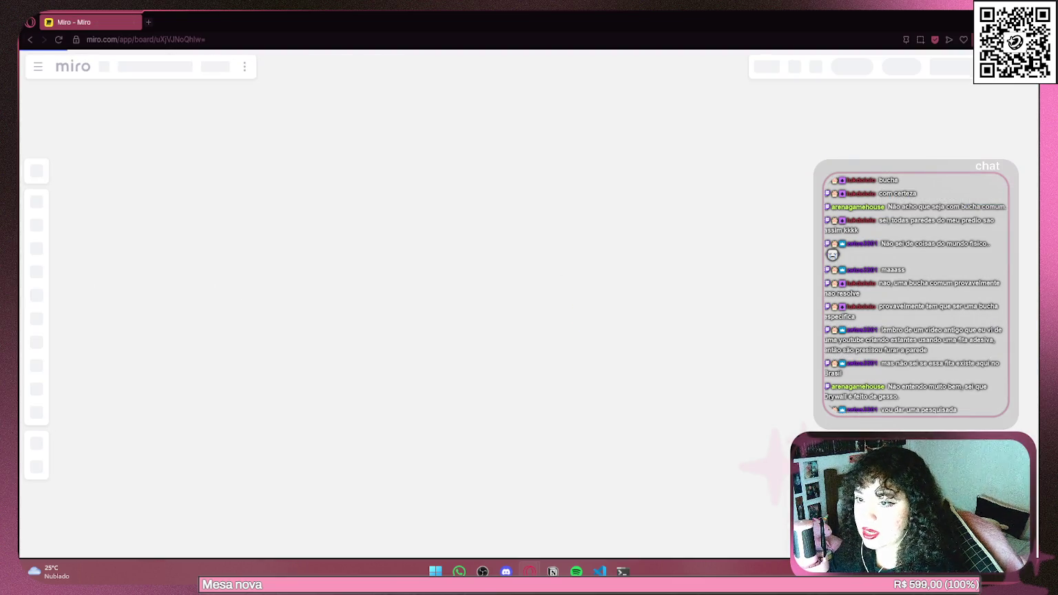
left_click(208, 15)
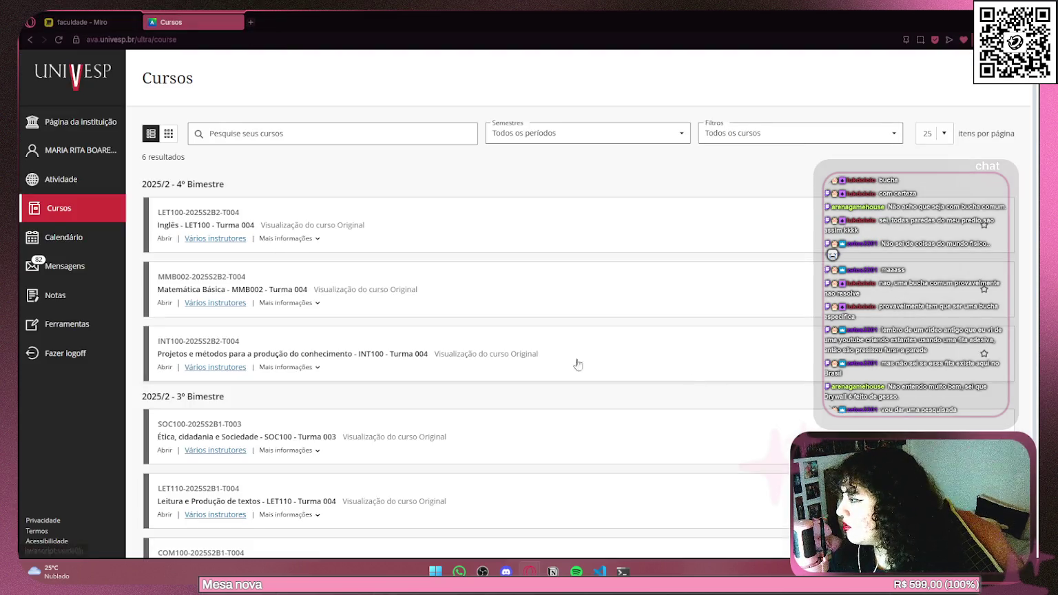
Open the MMB002 Matemática Básica course, then return to the Miro faculdade board.
left_click(231, 281)
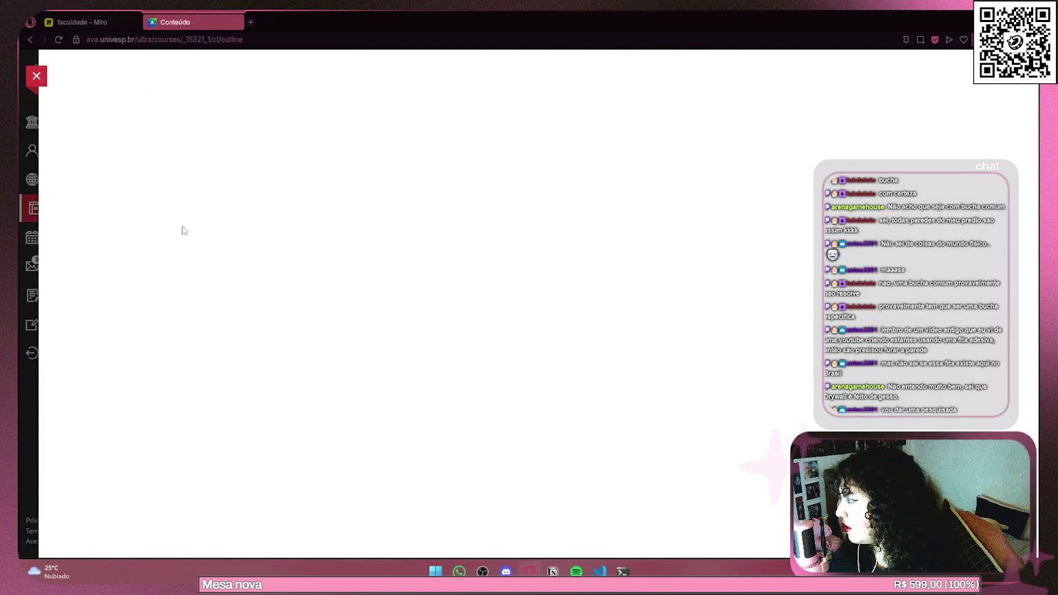
key("ctrl+Tab")
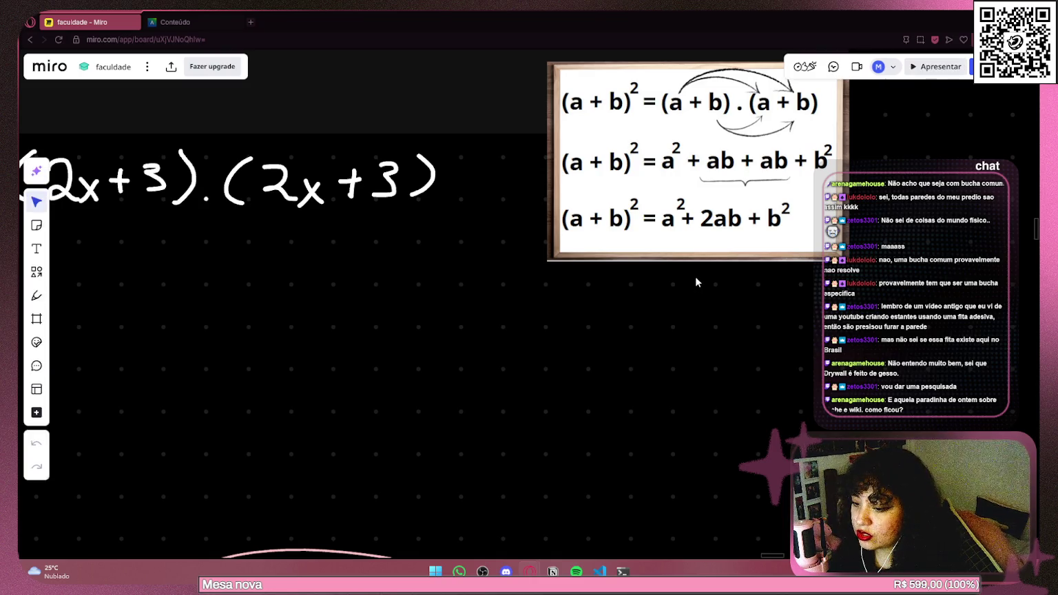
Select the Pen tool and bring the handwritten (2x+3).(2x+3) and answer options into view.
scroll(668, 257, "down", 5)
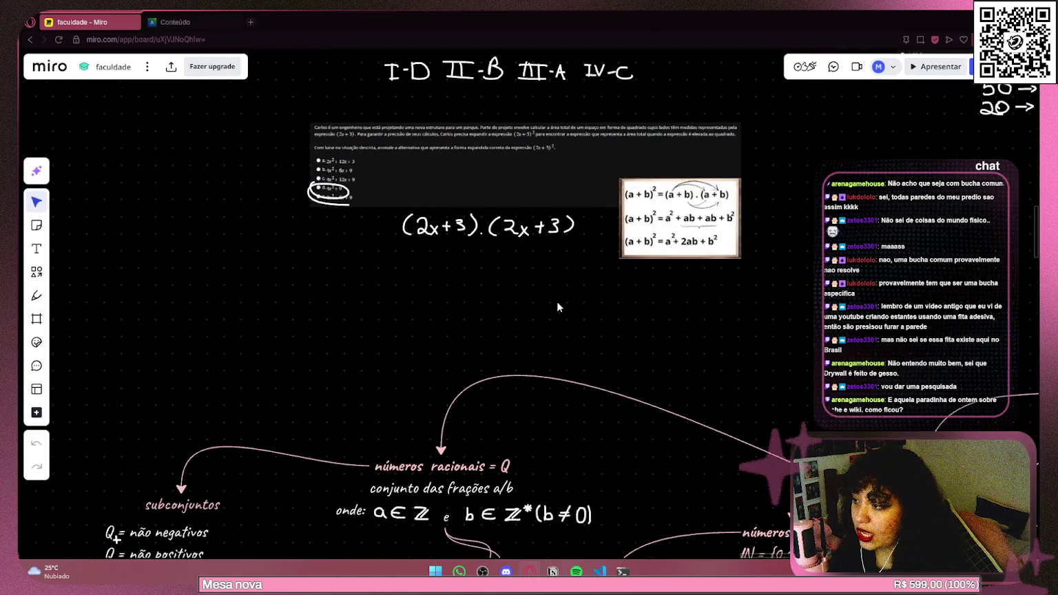
scroll(475, 253, "up", 2)
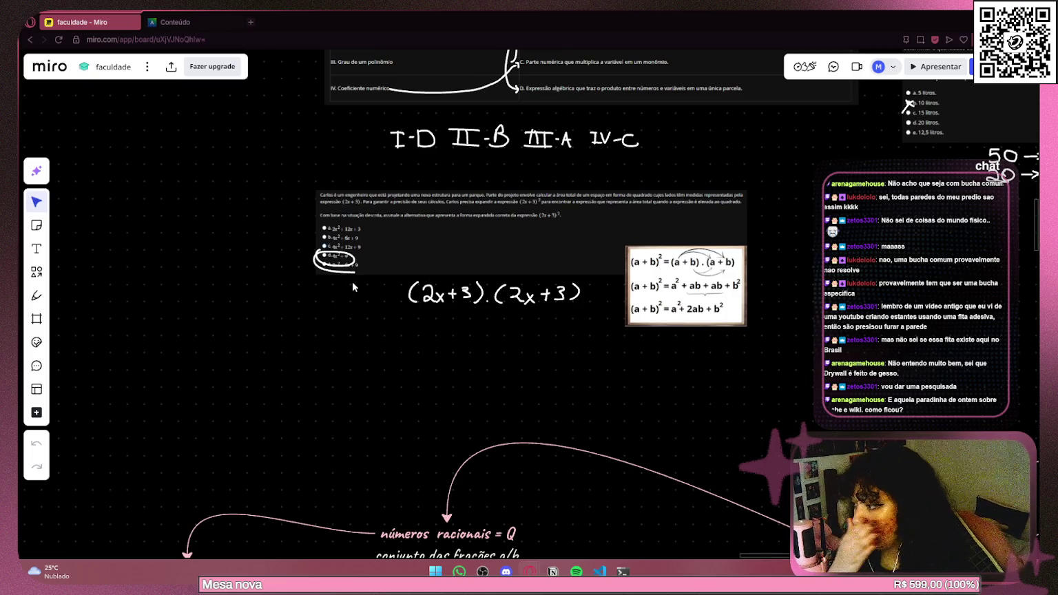
left_click(36, 296)
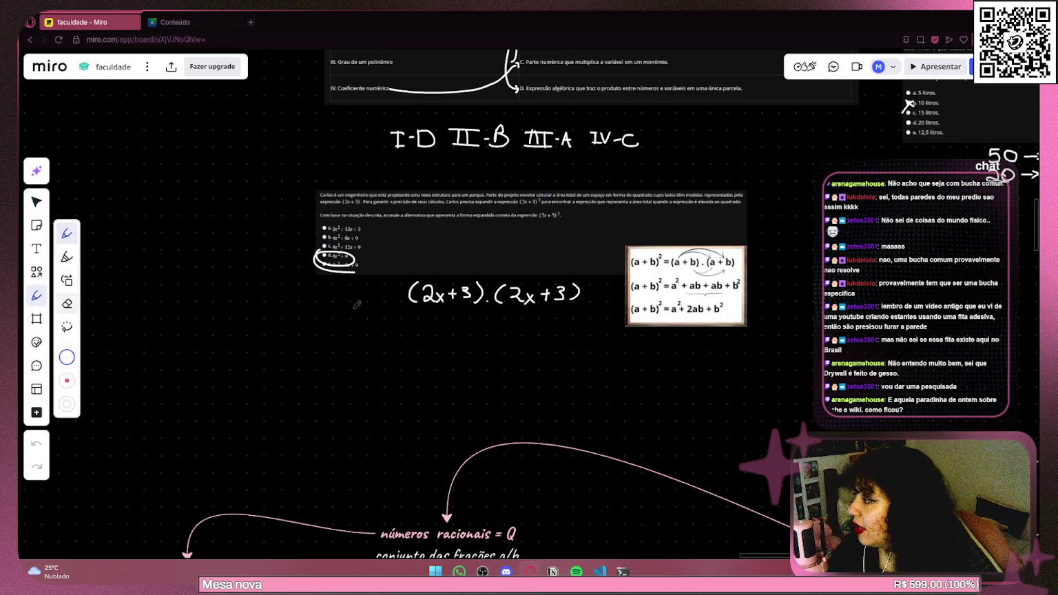
scroll(471, 316, "up", 4)
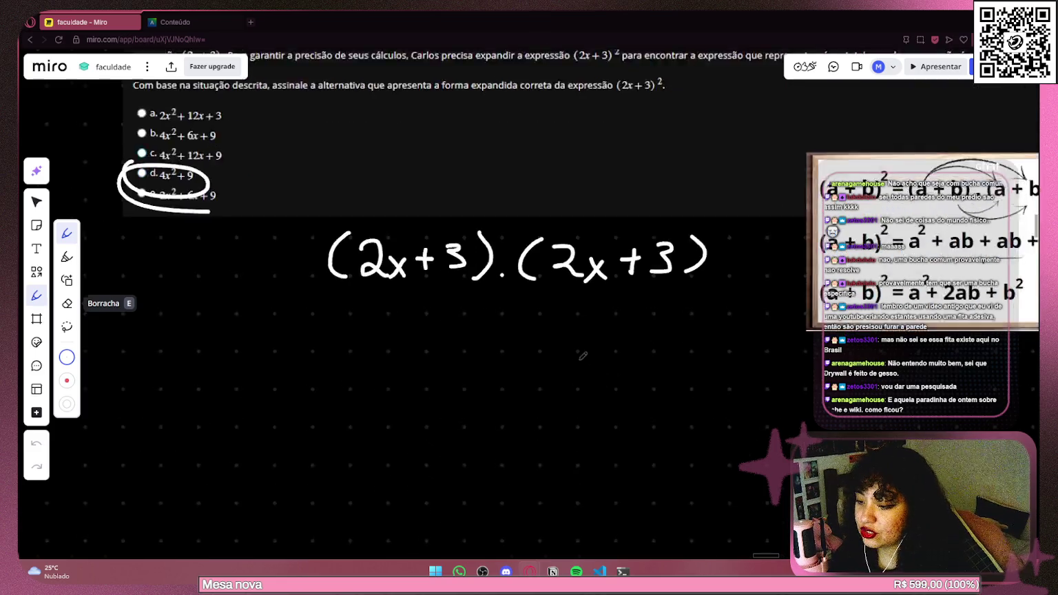
left_click_drag(582, 355, 522, 274)
scroll(360, 249, "up", 1)
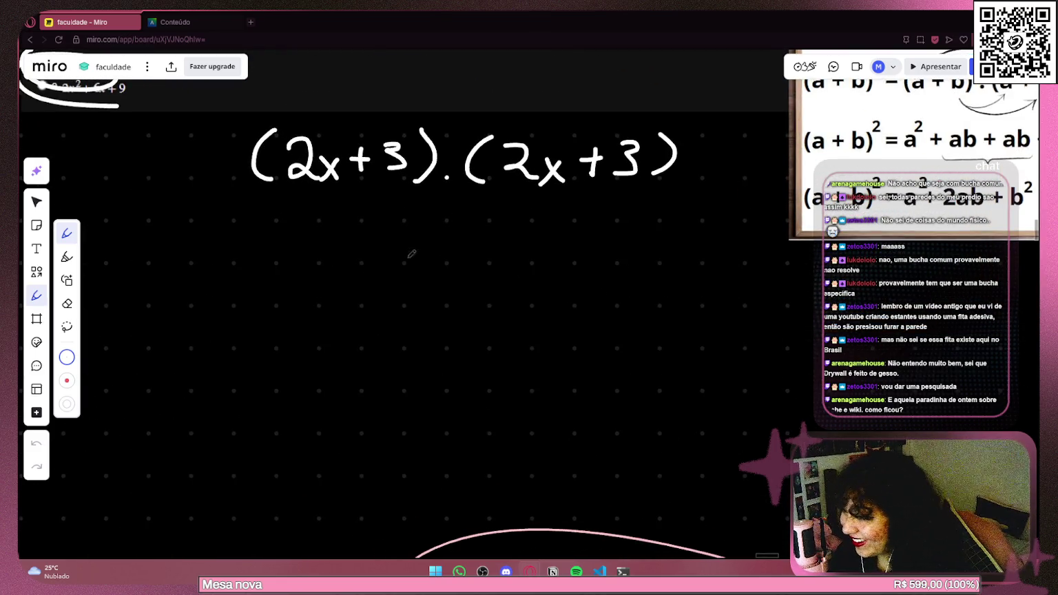
scroll(590, 333, "up", 2)
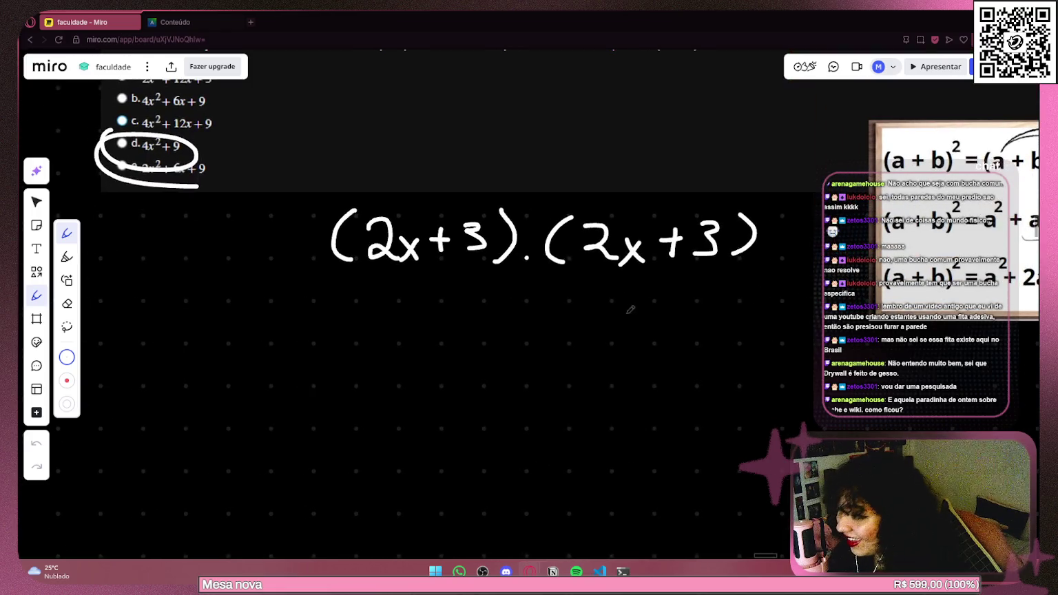
scroll(385, 331, "left", 1)
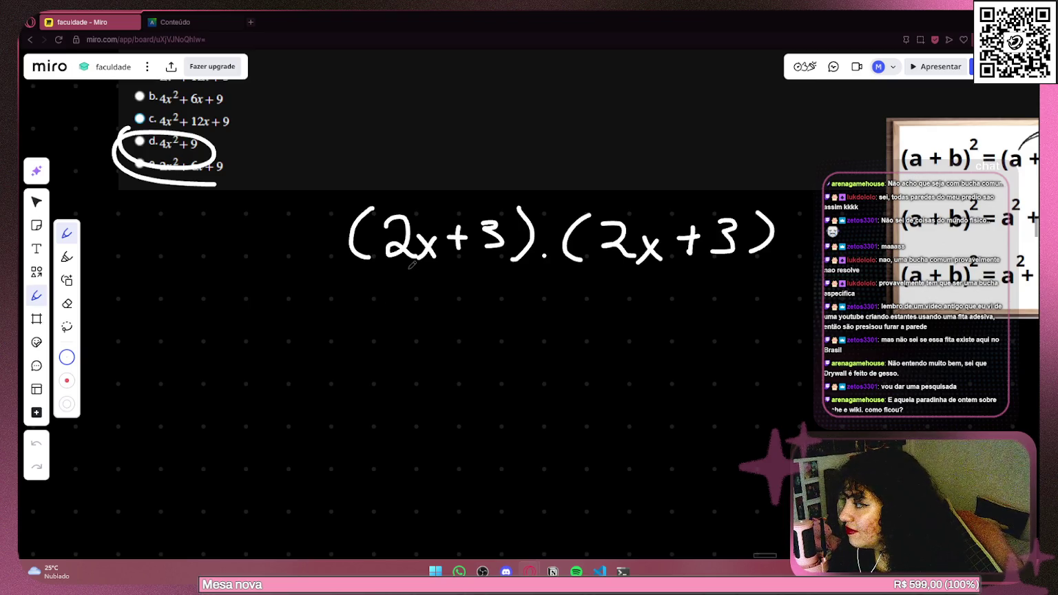
On the course Conteúdo page, open the Semana 4 materials.
left_click(193, 22)
scroll(276, 289, "down", 3)
scroll(115, 201, "down", 3)
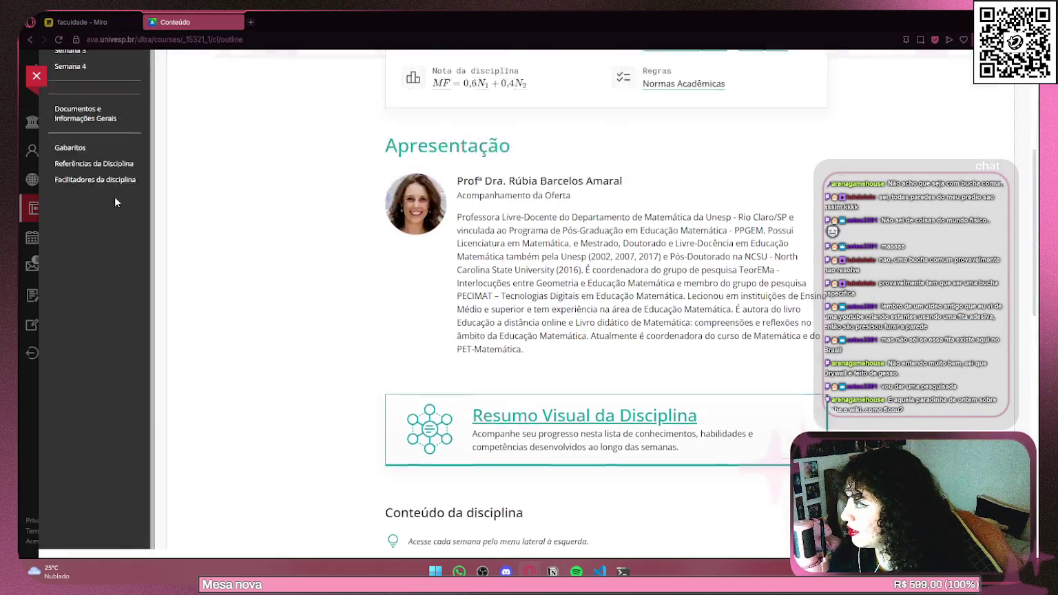
scroll(115, 202, "up", 5)
left_click(78, 344)
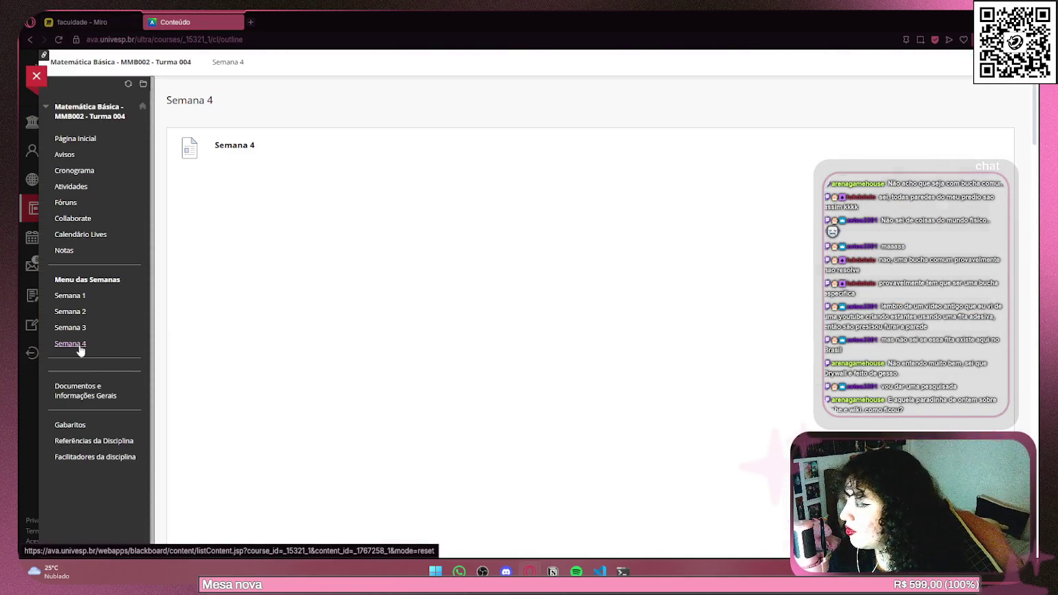
scroll(617, 344, "down", 10)
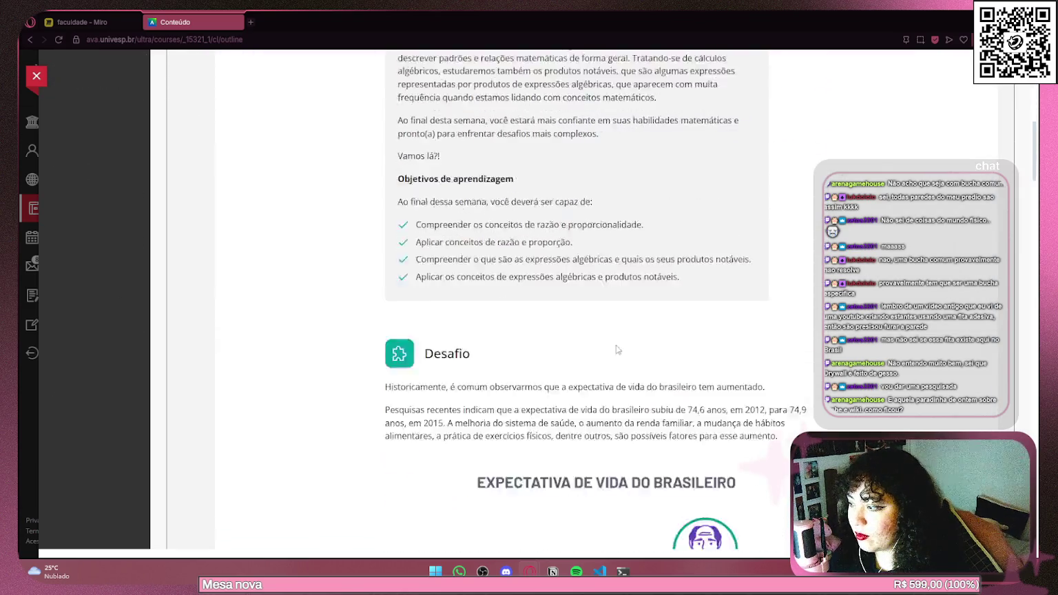
scroll(617, 350, "down", 15)
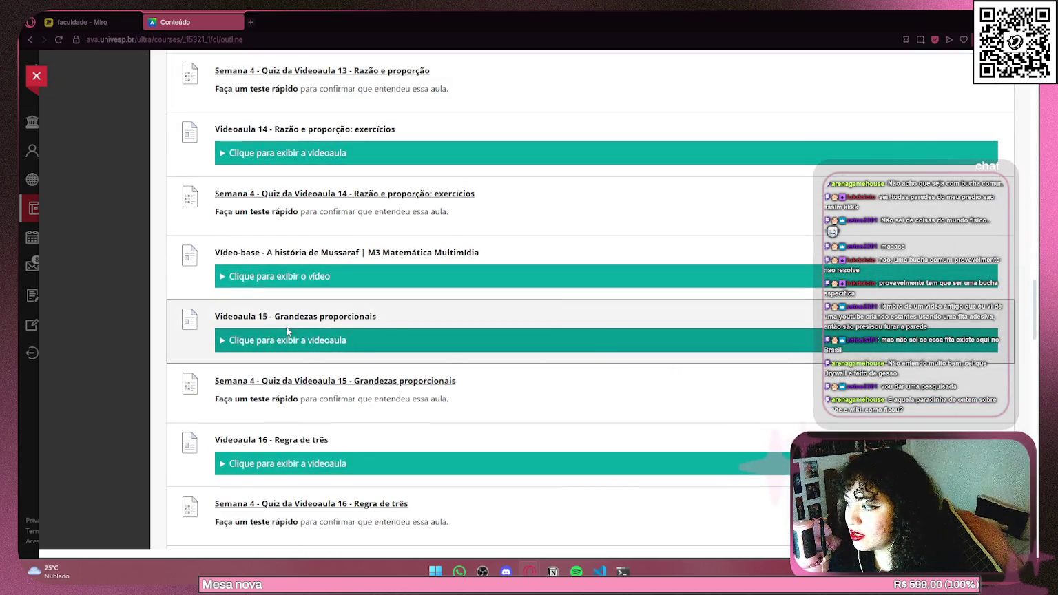
scroll(287, 331, "down", 5)
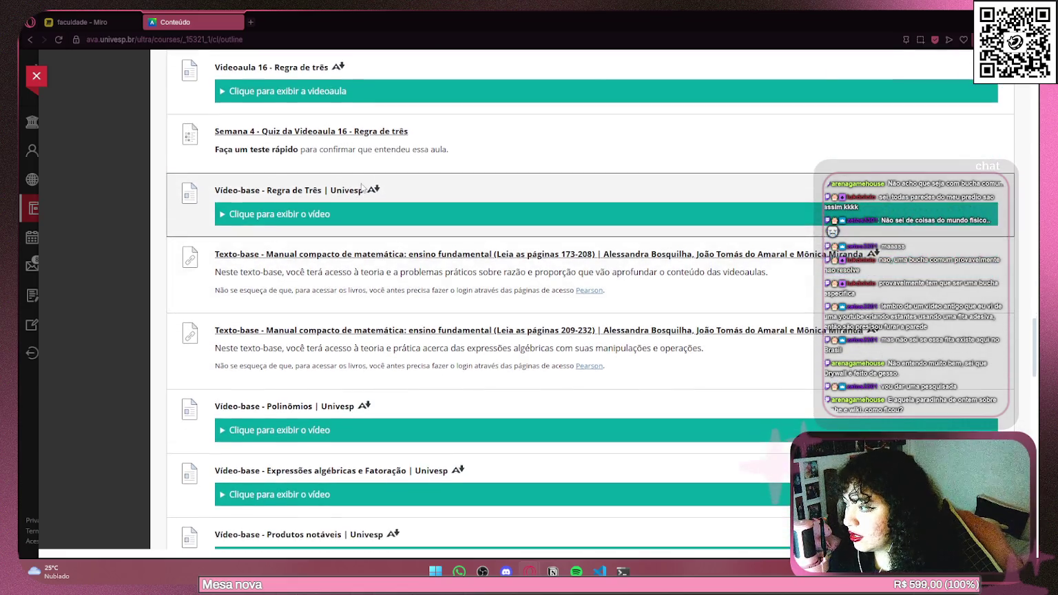
scroll(358, 207, "down", 2)
scroll(334, 266, "down", 2)
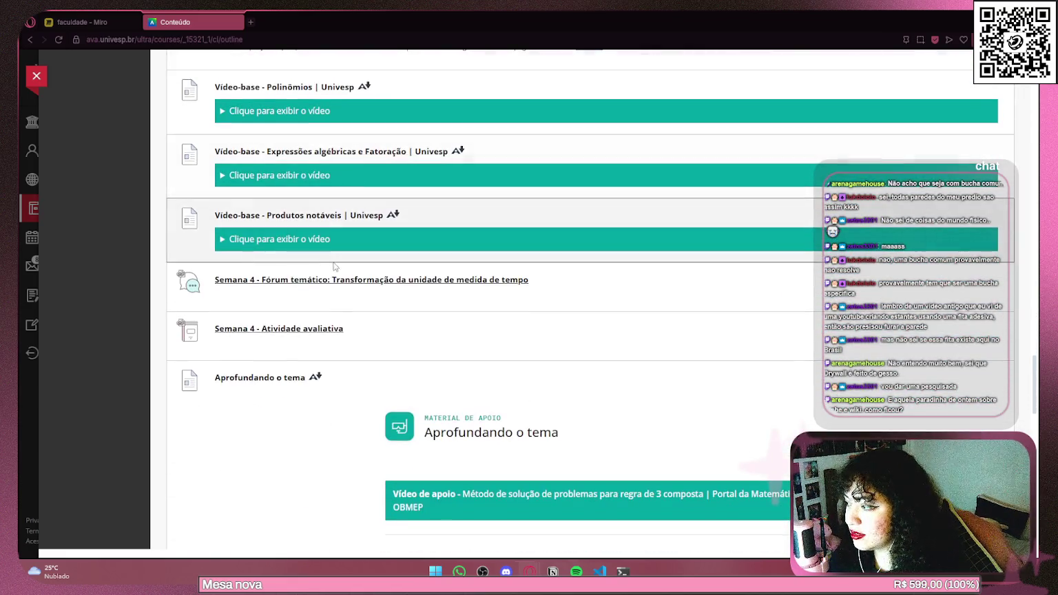
Start the Semana 4 Atividade avaliativa attempt, view Pergunta 3, and return to the Miro board.
left_click(311, 329)
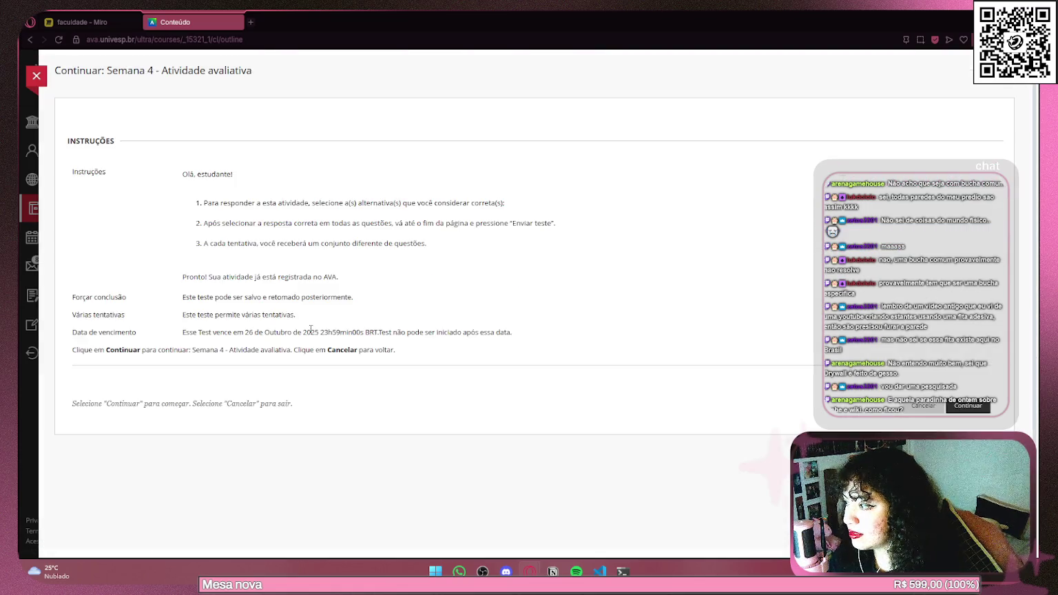
left_click(966, 406)
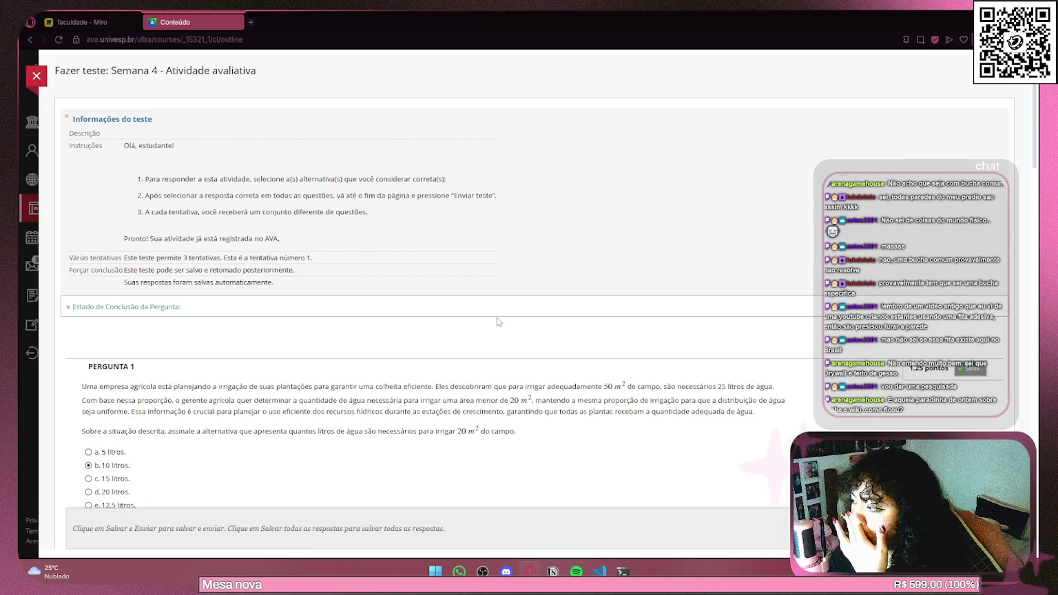
scroll(498, 321, "down", 8)
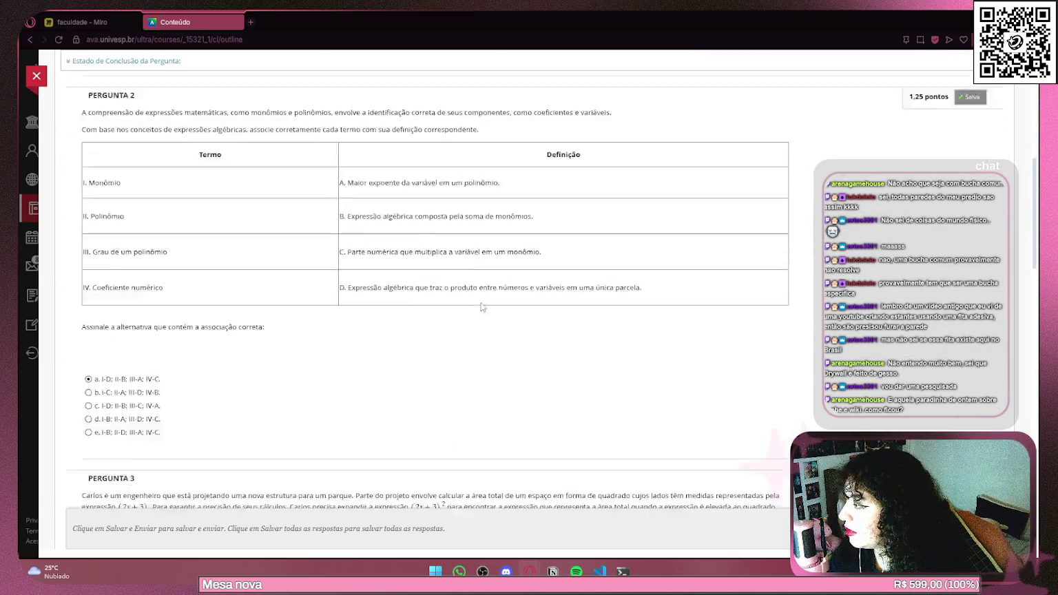
left_click(90, 22)
left_click_drag(583, 256, 577, 389)
Delete the hand-drawn circle around answer option d.
left_click(36, 201)
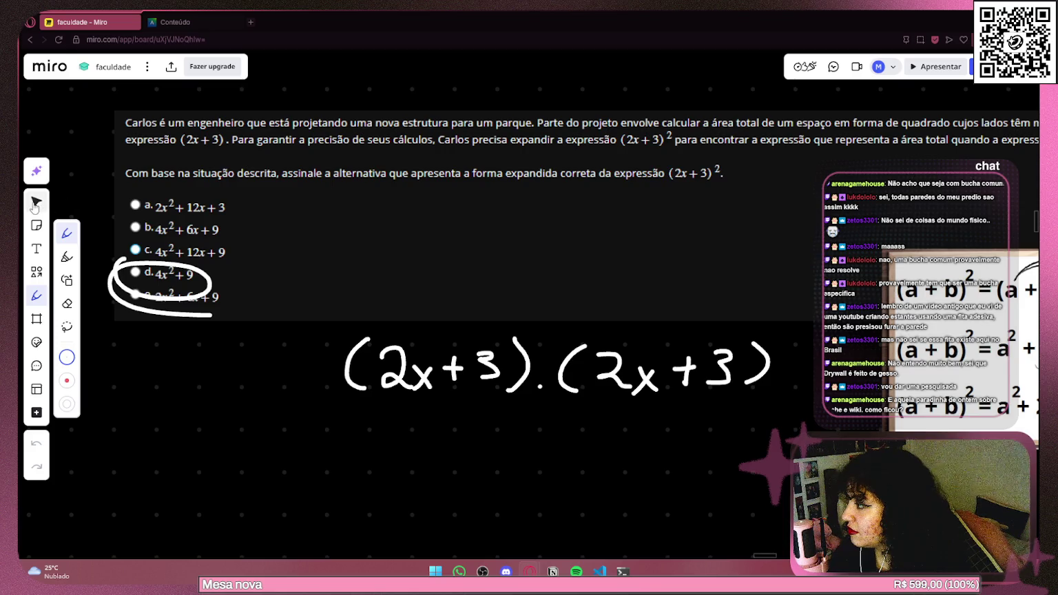
left_click(209, 293)
key("Delete")
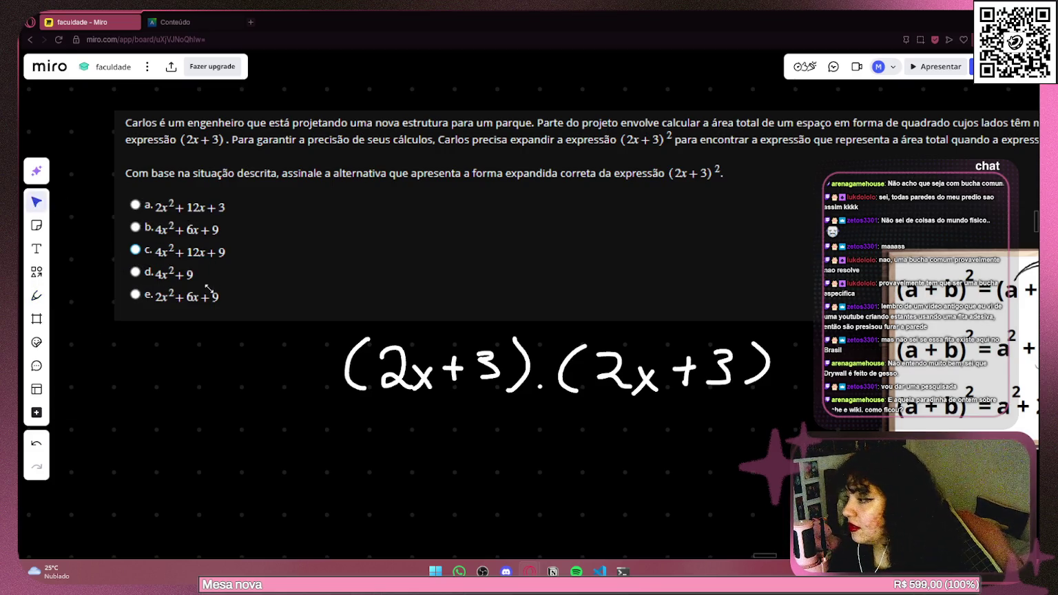
Handwrite 2x.2x and its result 4x² below (2x+3).(2x+3) with the Pen.
left_click(37, 295)
scroll(477, 467, "down", 3)
scroll(477, 467, "right", 2)
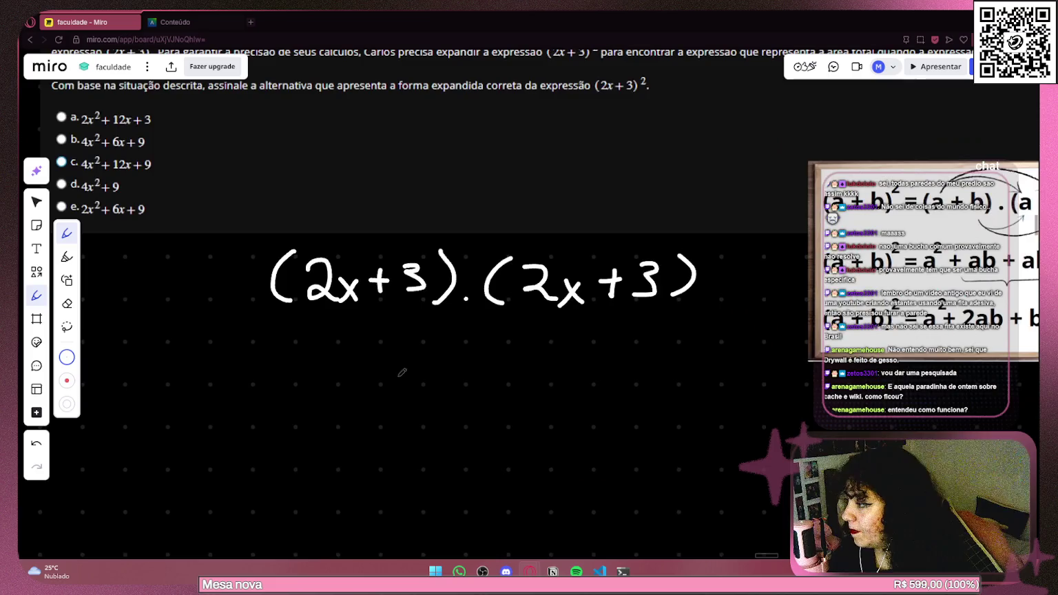
mouse_move(304, 349)
left_mouse_down()
mouse_move(319, 378)
mouse_move(345, 376)
left_mouse_up()
mouse_move(345, 358)
left_mouse_down()
mouse_move(329, 374)
mouse_move(411, 378)
mouse_move(395, 381)
left_mouse_up()
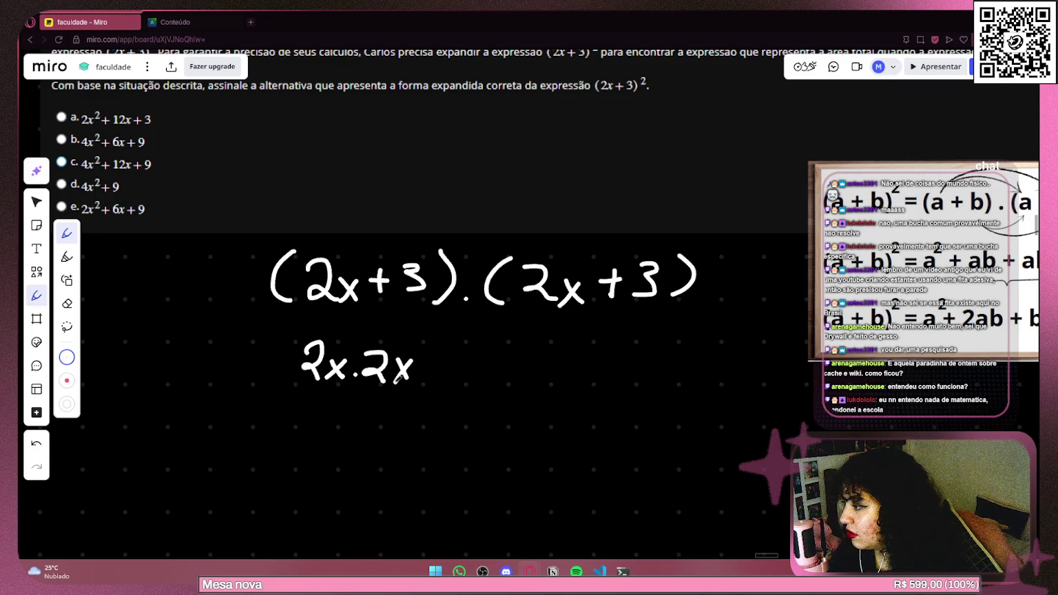
scroll(300, 410, "down", 2)
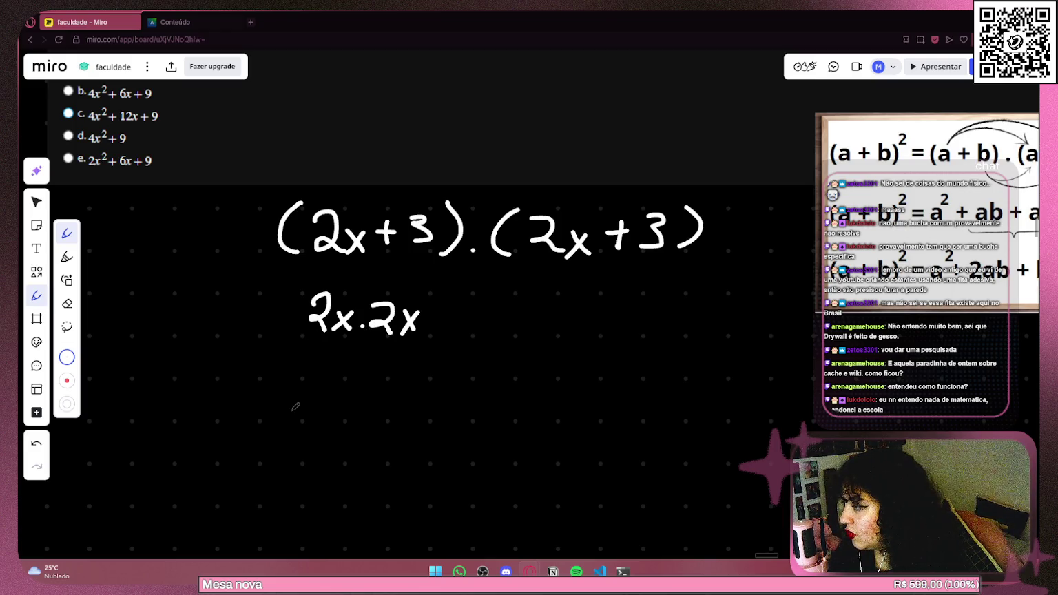
mouse_move(301, 342)
left_mouse_down()
mouse_move(320, 340)
mouse_move(319, 373)
left_mouse_up()
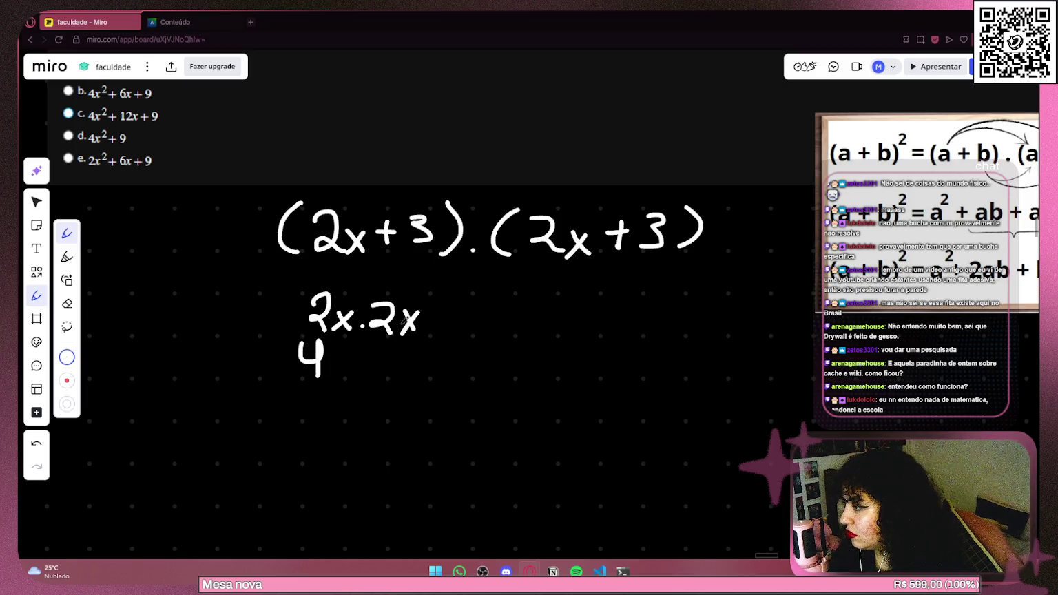
left_click_drag(329, 353, 344, 376)
mouse_move(344, 354)
left_mouse_down()
mouse_move(327, 377)
mouse_move(359, 343)
mouse_move(376, 357)
left_mouse_up()
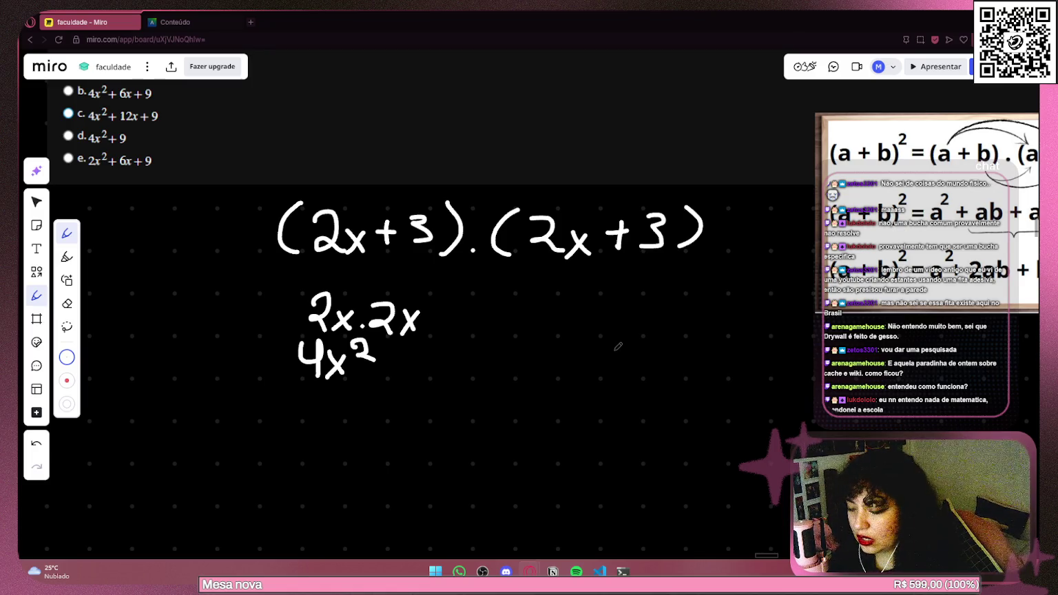
Undo the stray dot after 4x² and delete the handwritten 2x.2x step.
left_click(381, 371)
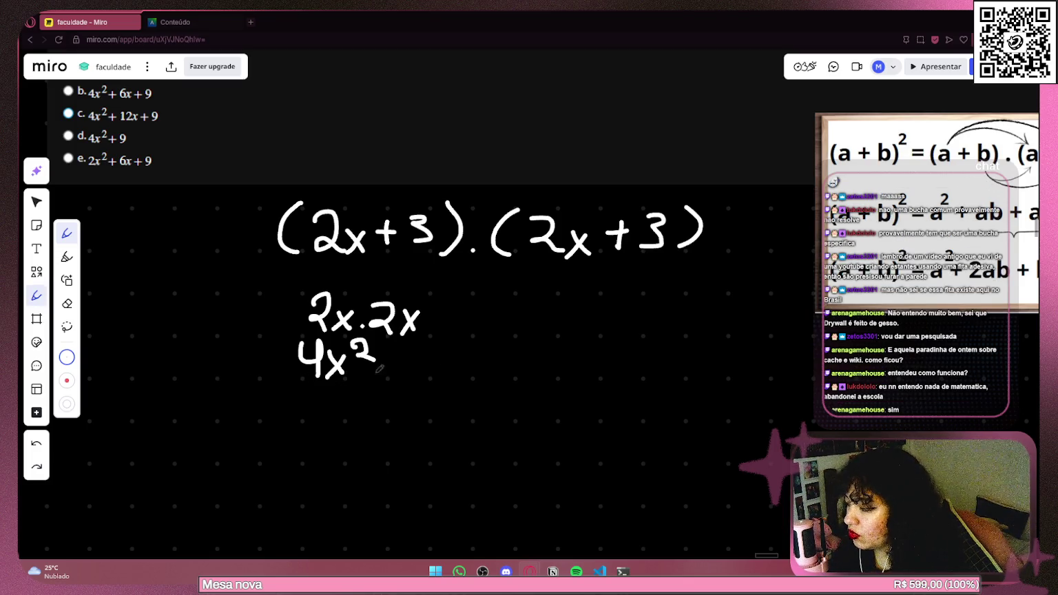
key("ctrl+z")
key("ctrl+z")
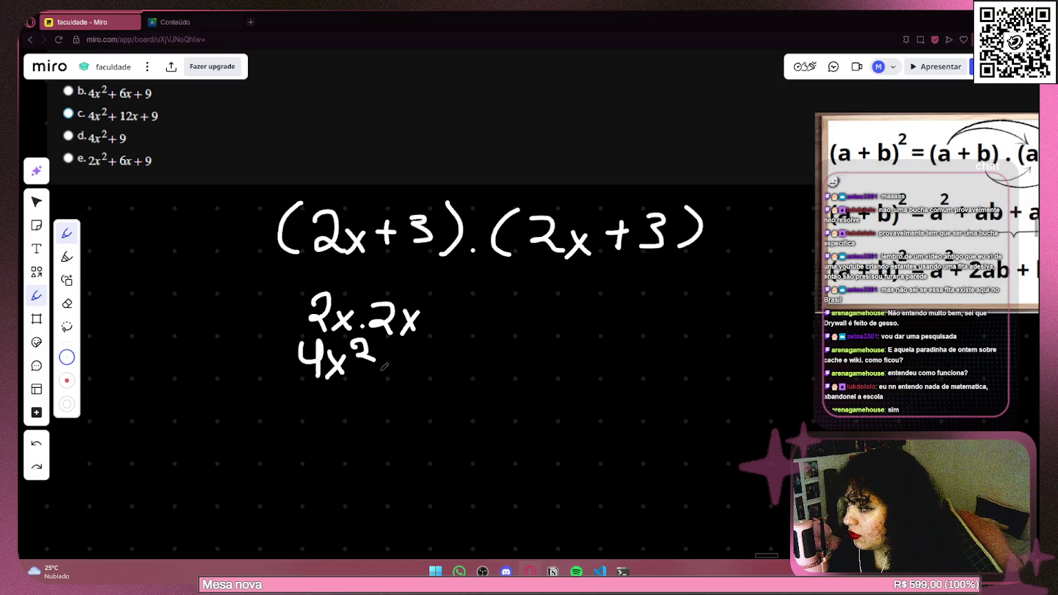
left_click(37, 202)
mouse_move(428, 328)
left_mouse_down()
mouse_move(274, 336)
mouse_move(285, 338)
left_mouse_up()
key("Delete")
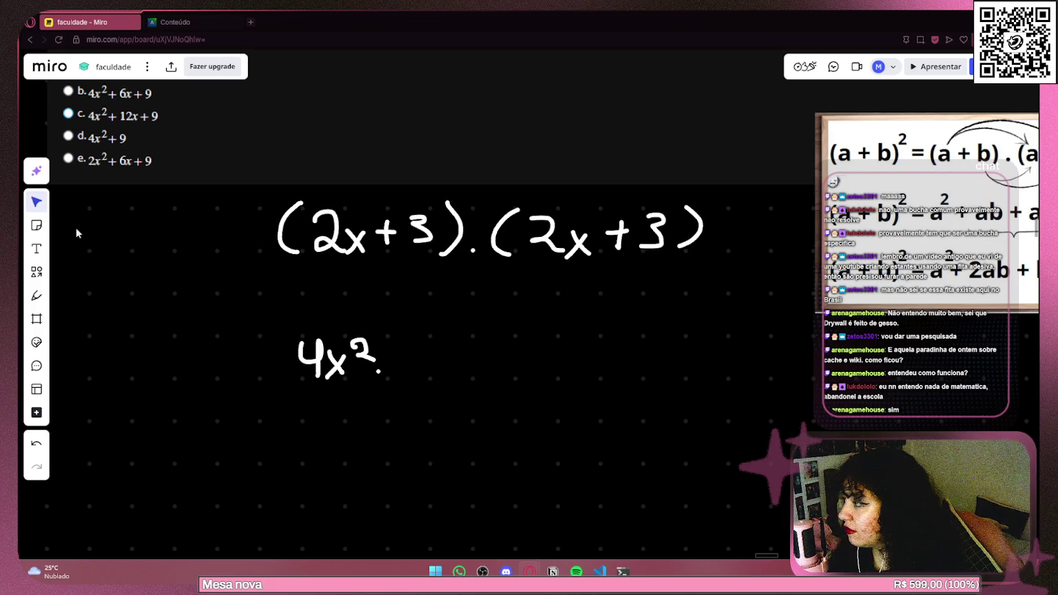
Undo a stray pen stroke beneath (2x+3).(2x+3) and switch to VS Code.
left_click(37, 296)
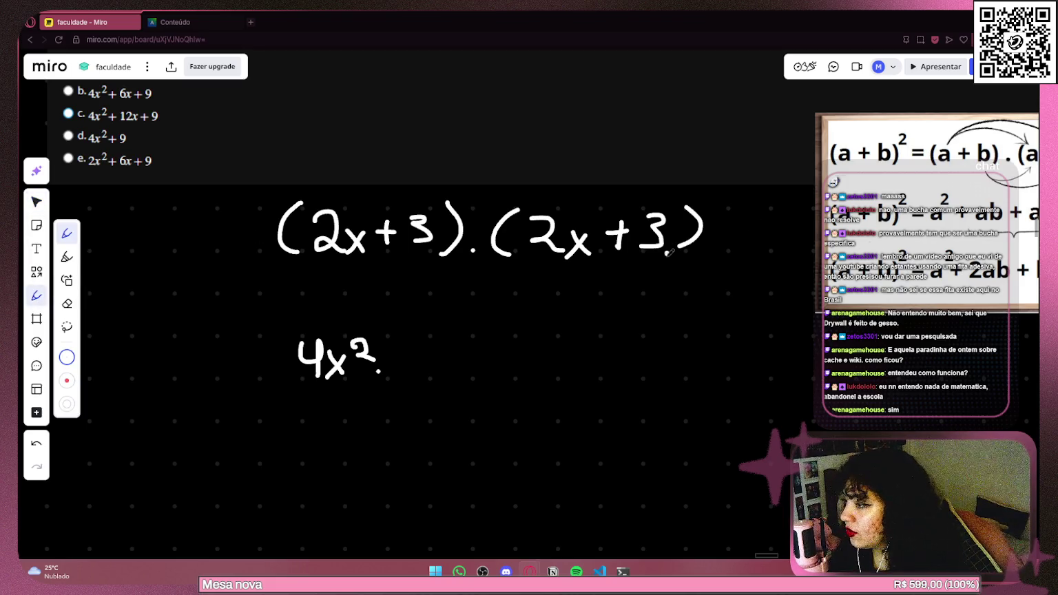
left_click_drag(667, 254, 416, 267)
key("ctrl+z")
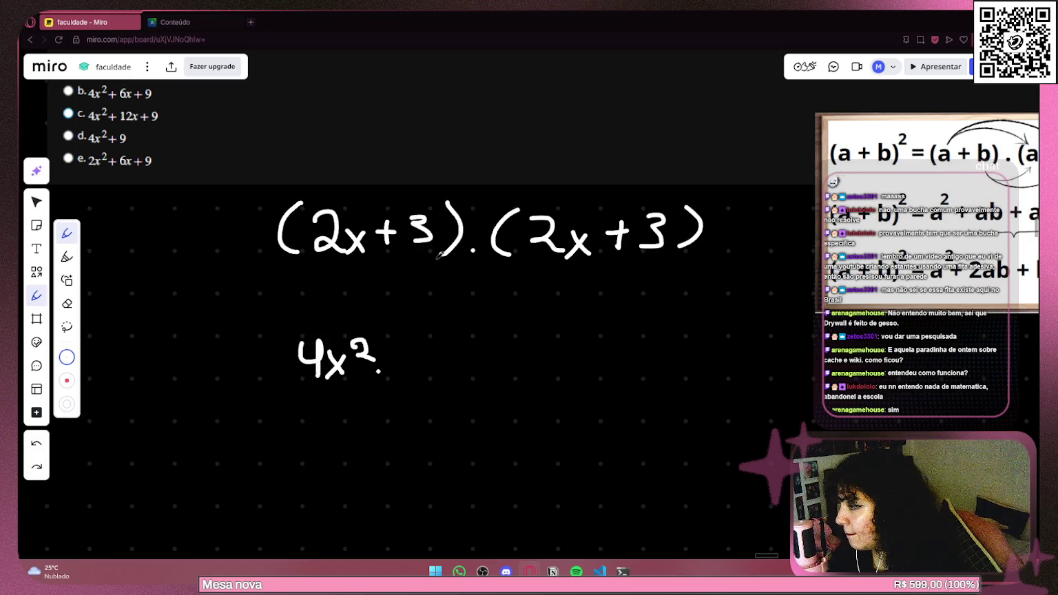
key("alt+Tab")
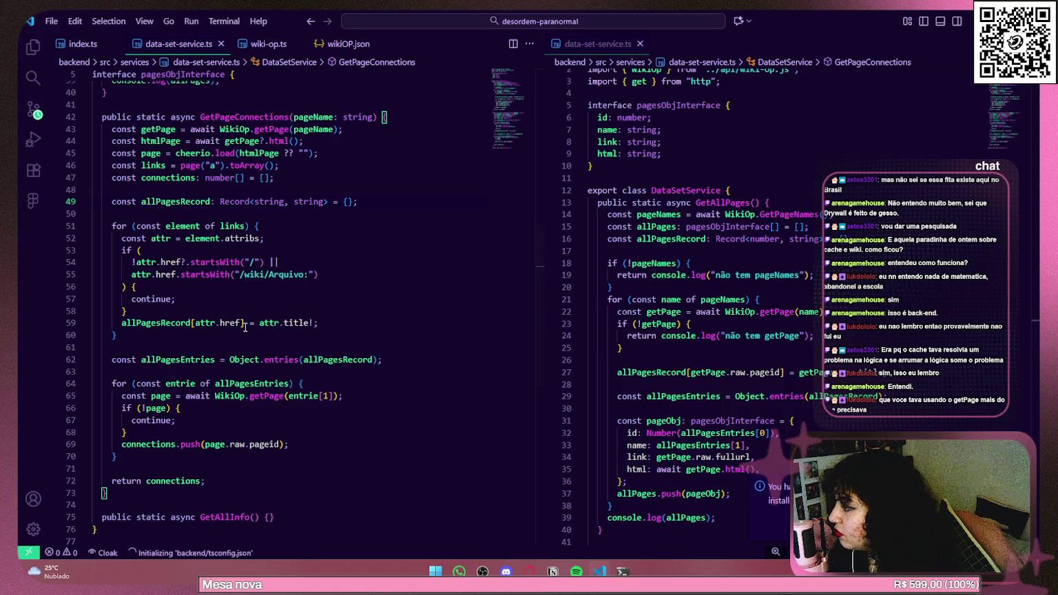
Highlight the allPagesRecord assignment and allPagesEntries statement in data-set-service.ts.
left_click_drag(334, 323, 185, 326)
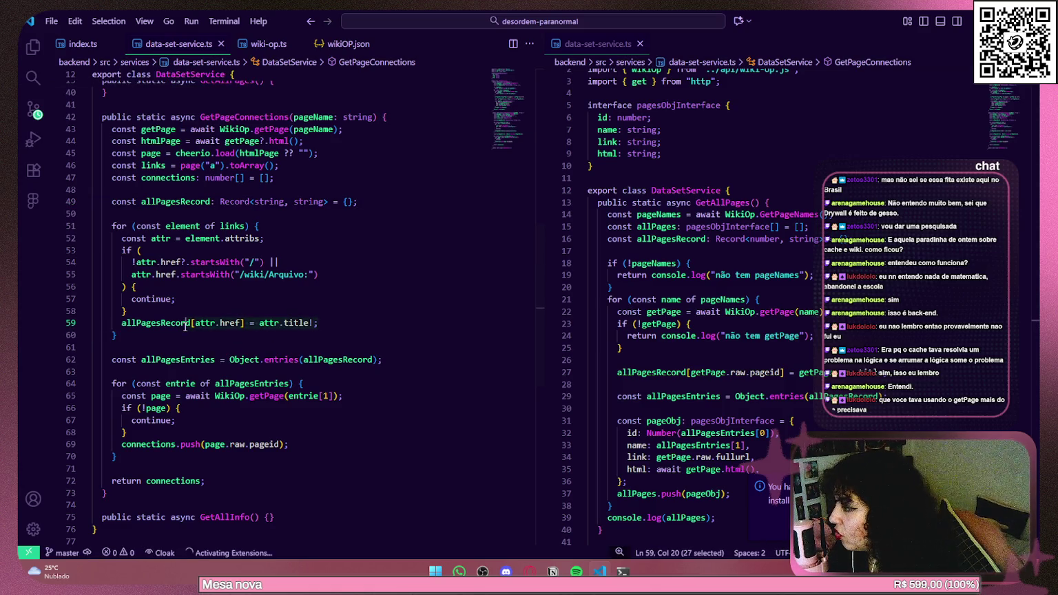
left_click_drag(383, 359, 106, 354)
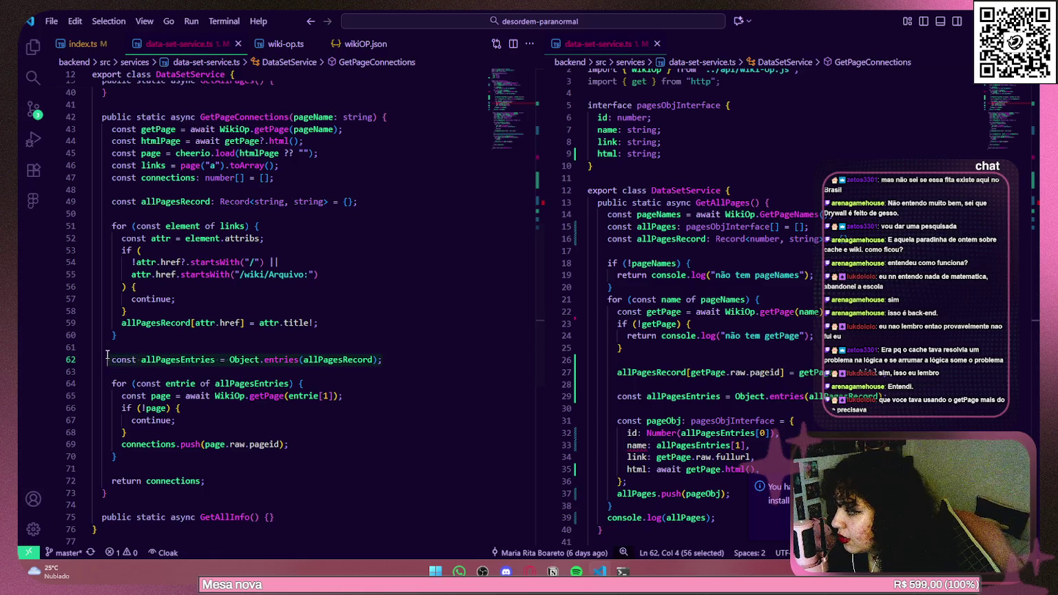
mouse_move(318, 322)
left_mouse_down()
mouse_move(115, 335)
mouse_move(123, 324)
left_mouse_up()
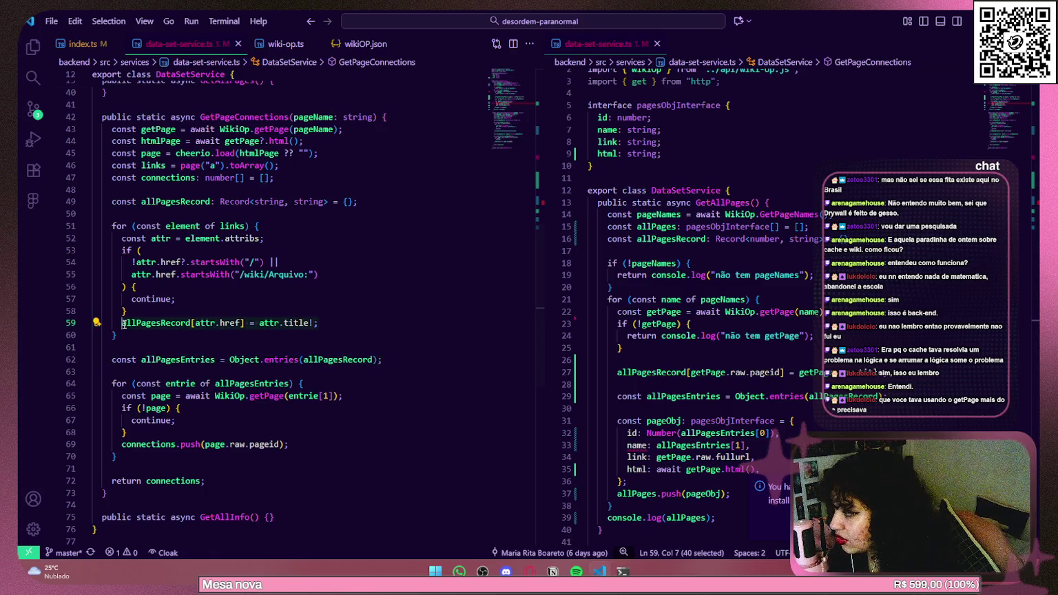
scroll(435, 274, "up", 5)
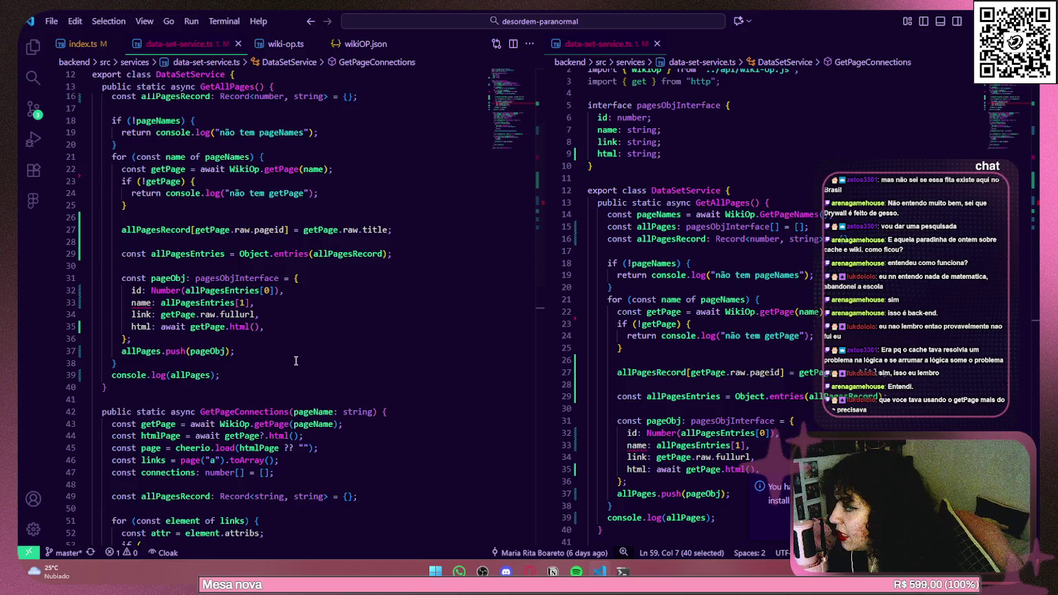
mouse_move(296, 361)
left_mouse_down()
mouse_move(111, 68)
mouse_move(96, 68)
mouse_move(91, 228)
left_mouse_up()
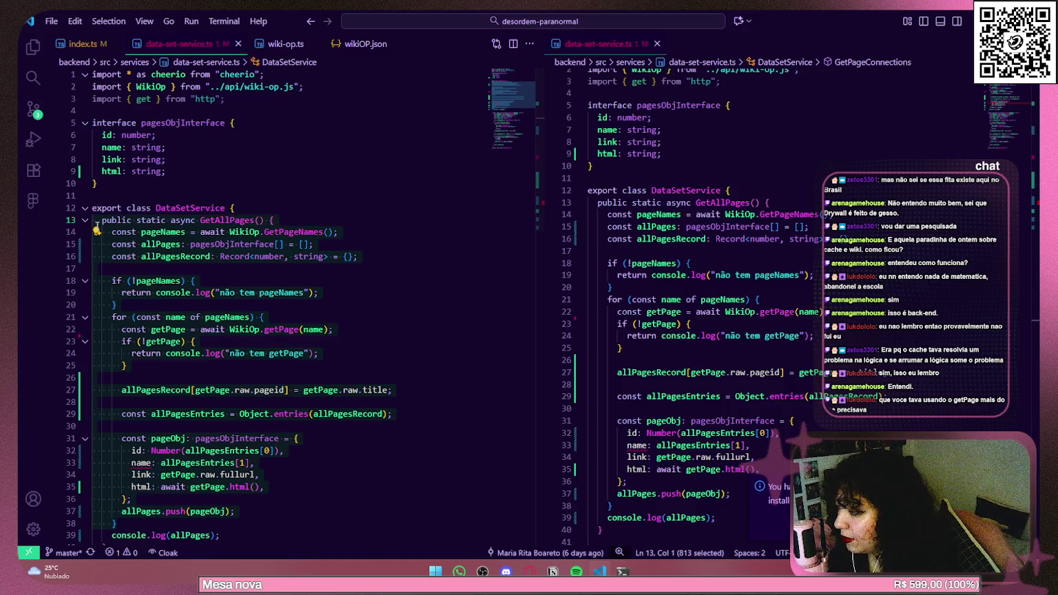
scroll(387, 246, "down", 1)
Highlight getPage.raw.title and the allPagesRecord key on line 27, and allPagesEntries on line 29, then return to Miro.
left_click(137, 336)
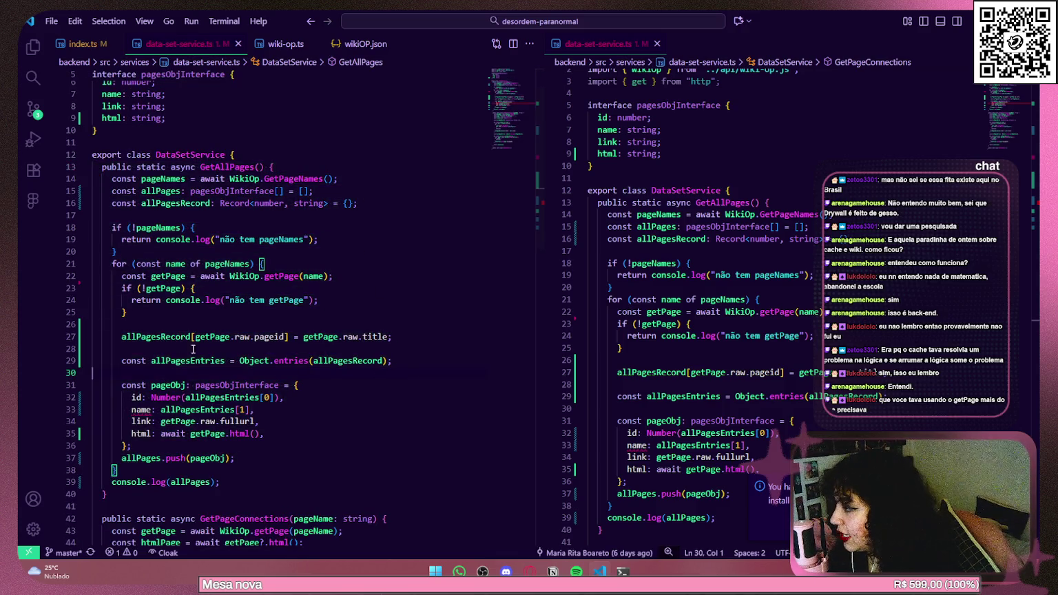
left_click(290, 336, "shift")
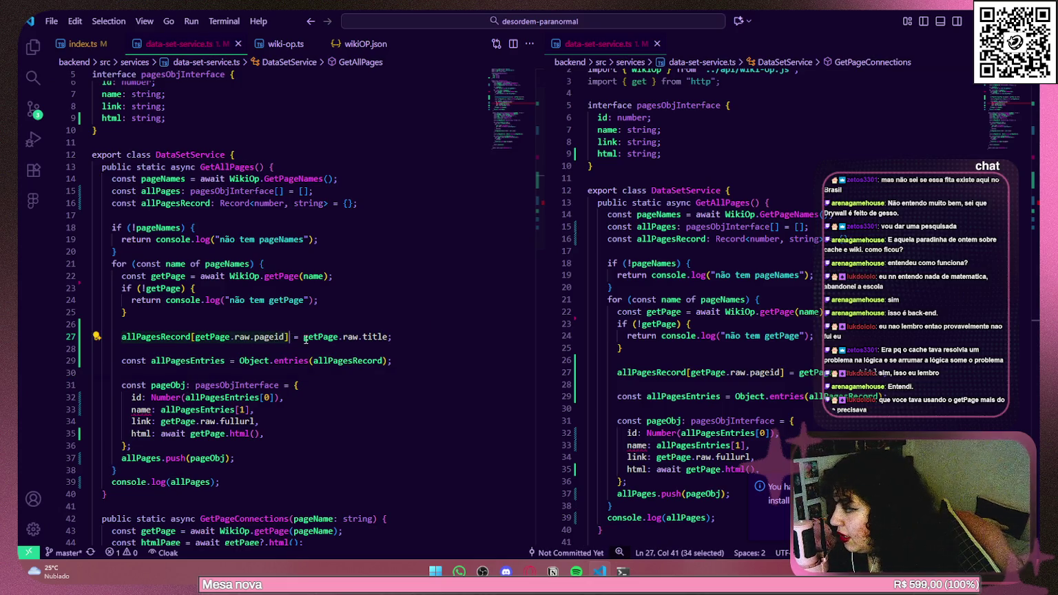
left_click_drag(304, 338, 418, 335)
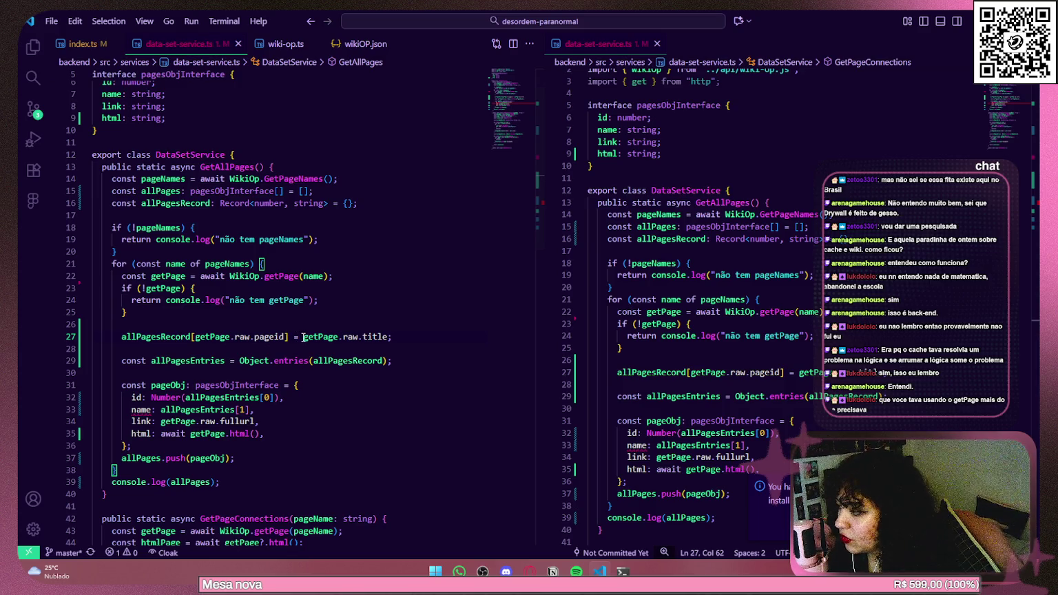
left_click_drag(303, 337, 419, 338)
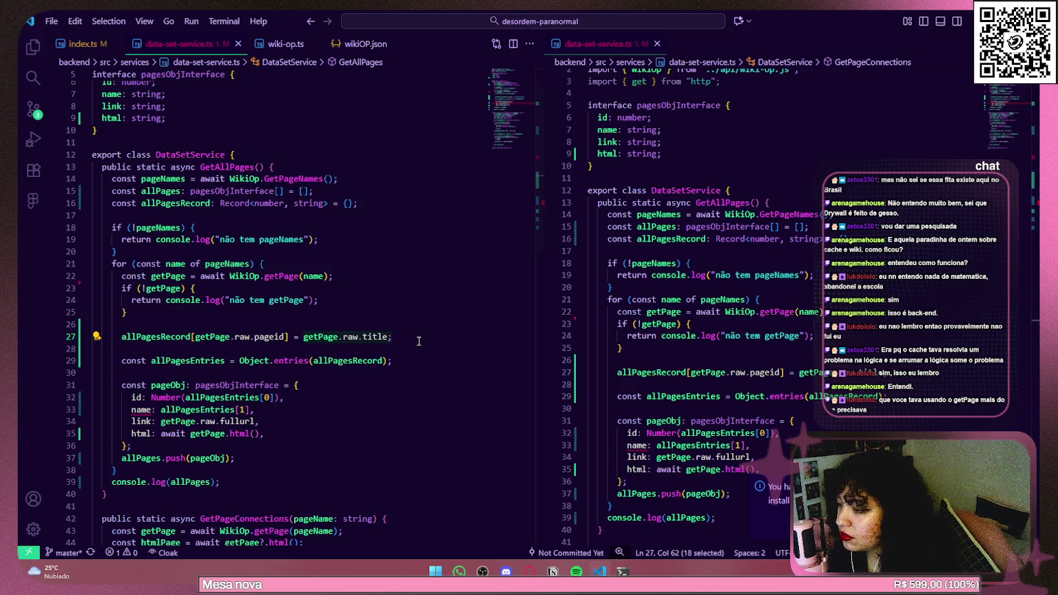
left_click_drag(289, 337, 123, 338)
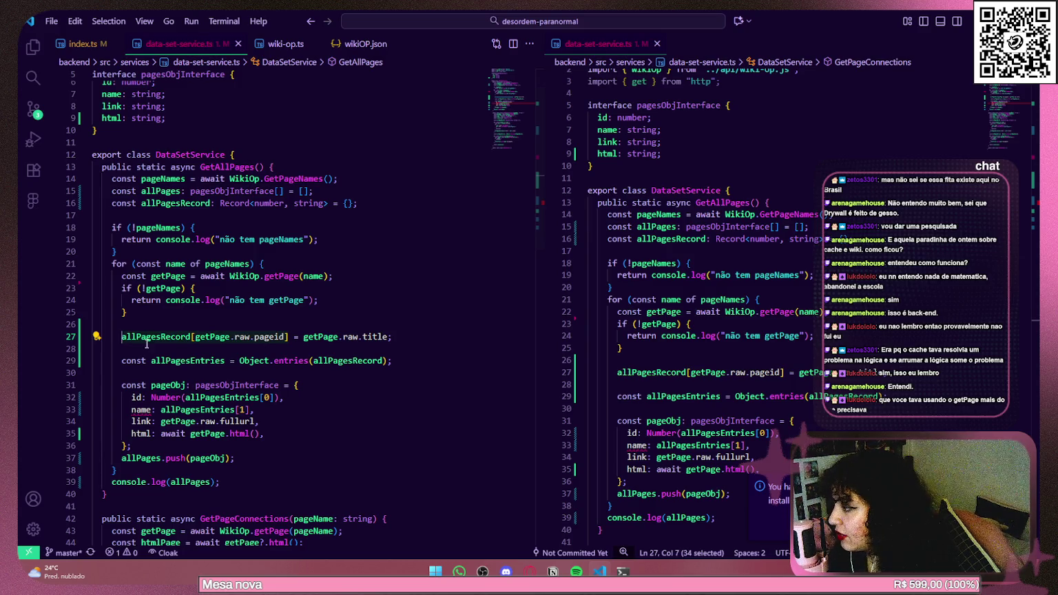
left_click_drag(440, 360, 111, 349)
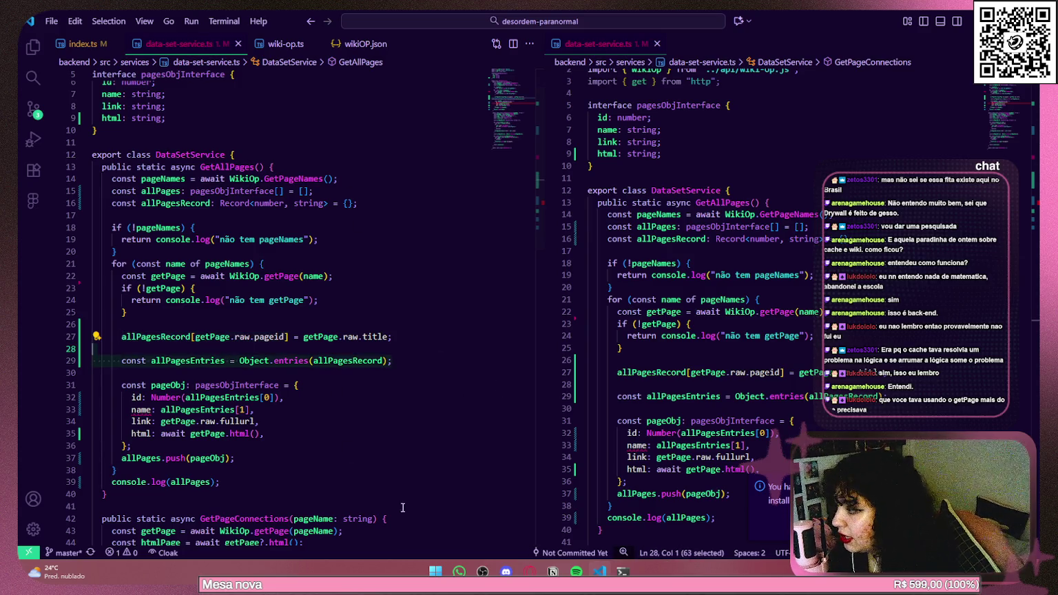
scroll(420, 343, "down", 10)
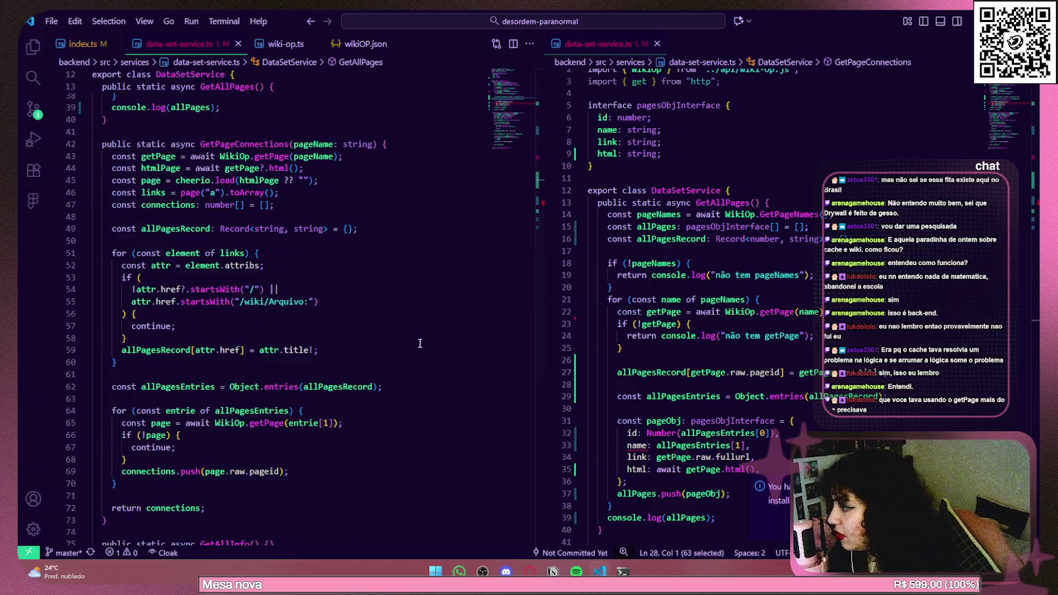
scroll(419, 343, "down", 1)
scroll(418, 343, "up", 5)
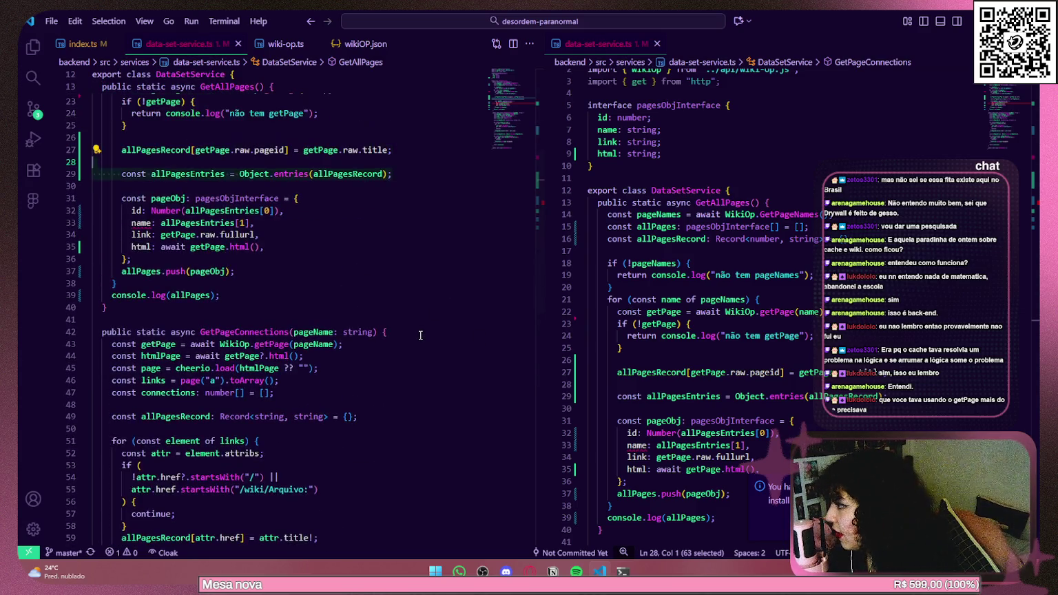
left_click_drag(405, 169, 107, 173)
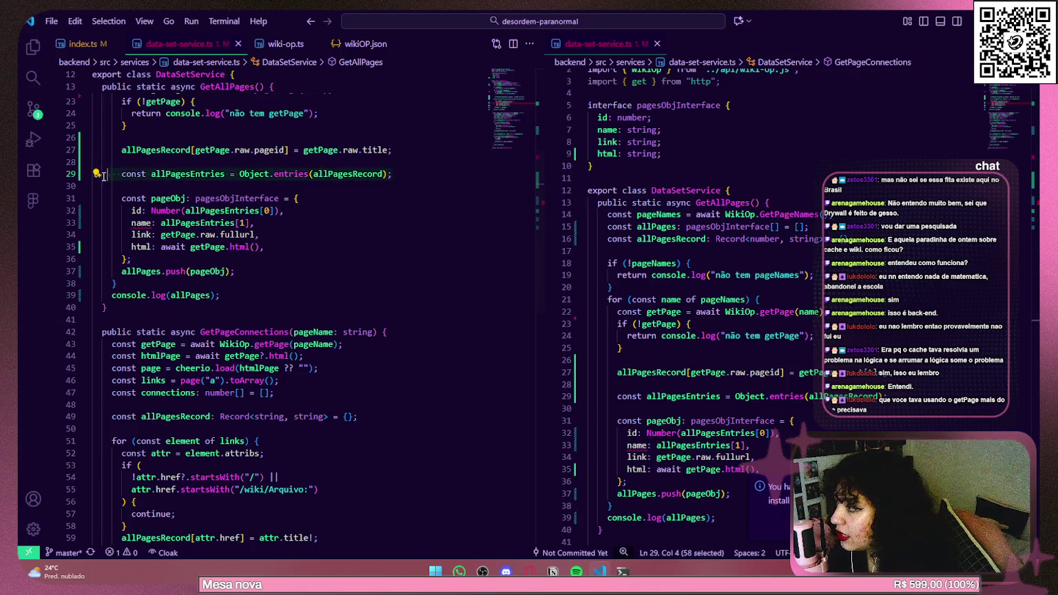
key("alt+Tab")
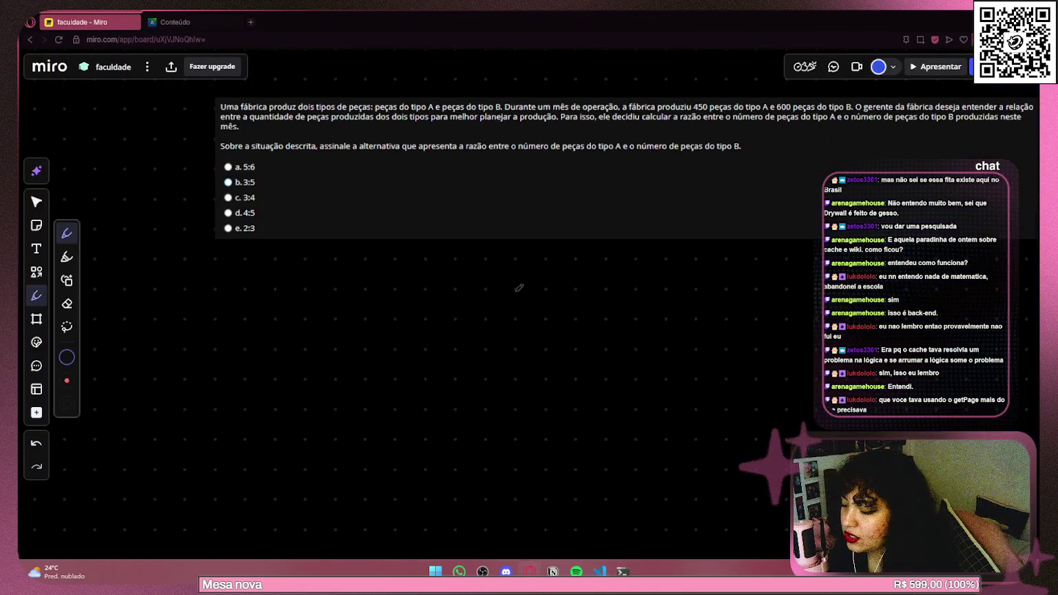
Pan to the factory parts-ratio question and write 450 - A below it.
mouse_move(541, 323)
left_mouse_down()
mouse_move(441, 325)
mouse_move(504, 318)
left_mouse_up()
scroll(467, 310, "up", 2)
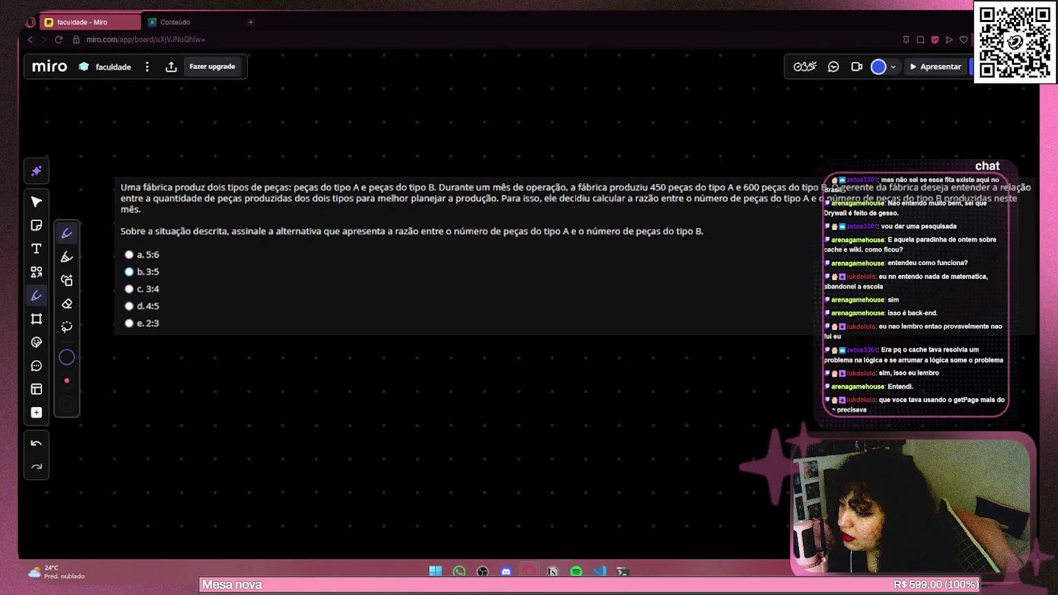
scroll(590, 406, "right", 1)
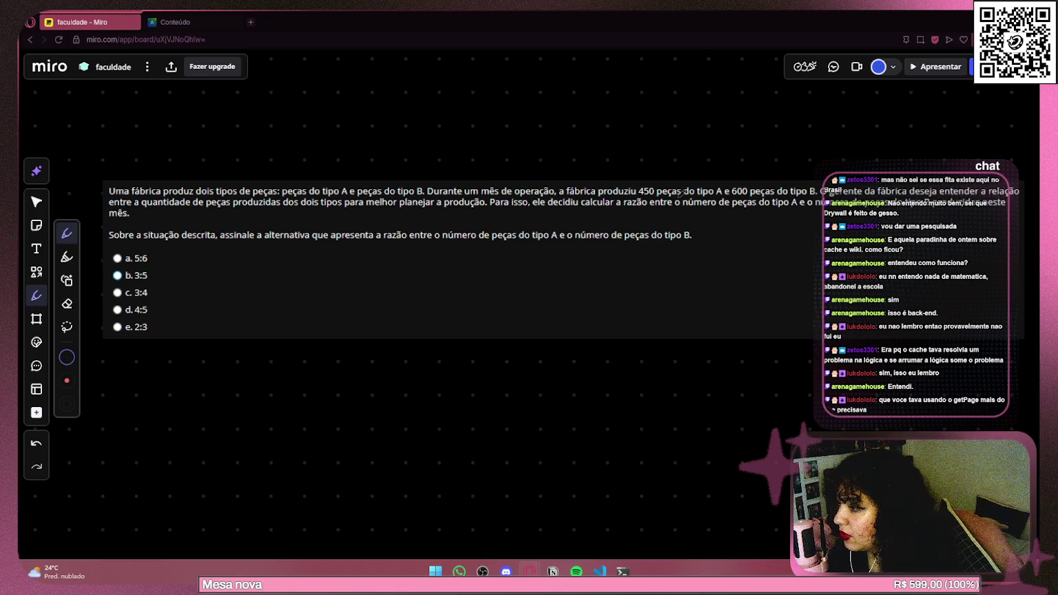
mouse_move(297, 367)
left_mouse_down()
mouse_move(325, 391)
mouse_move(372, 368)
mouse_move(322, 383)
mouse_move(321, 393)
mouse_move(350, 373)
mouse_move(411, 397)
mouse_move(416, 378)
left_mouse_up()
key("ctrl+z")
key("ctrl+z")
key("ctrl+z")
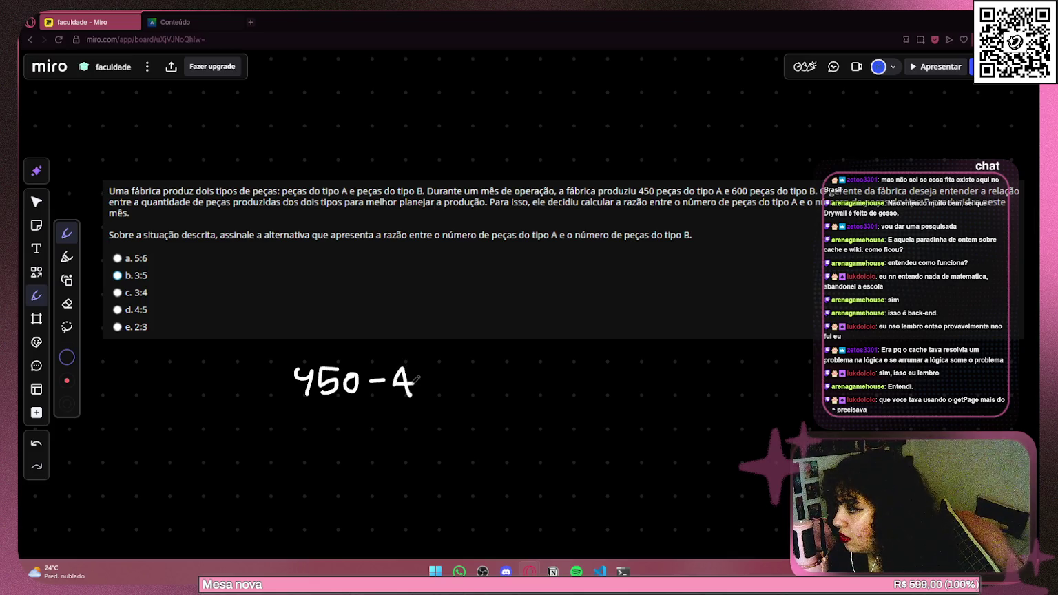
Handwrite 600 - B under 450 - A, then switch to VS Code.
mouse_move(301, 406)
left_mouse_down()
mouse_move(292, 426)
mouse_move(313, 408)
mouse_move(328, 424)
mouse_move(336, 408)
mouse_move(376, 427)
mouse_move(372, 412)
mouse_move(366, 427)
left_mouse_up()
key("ctrl+z")
key("ctrl+z")
mouse_move(366, 403)
left_mouse_down()
mouse_move(383, 418)
mouse_move(366, 427)
left_mouse_up()
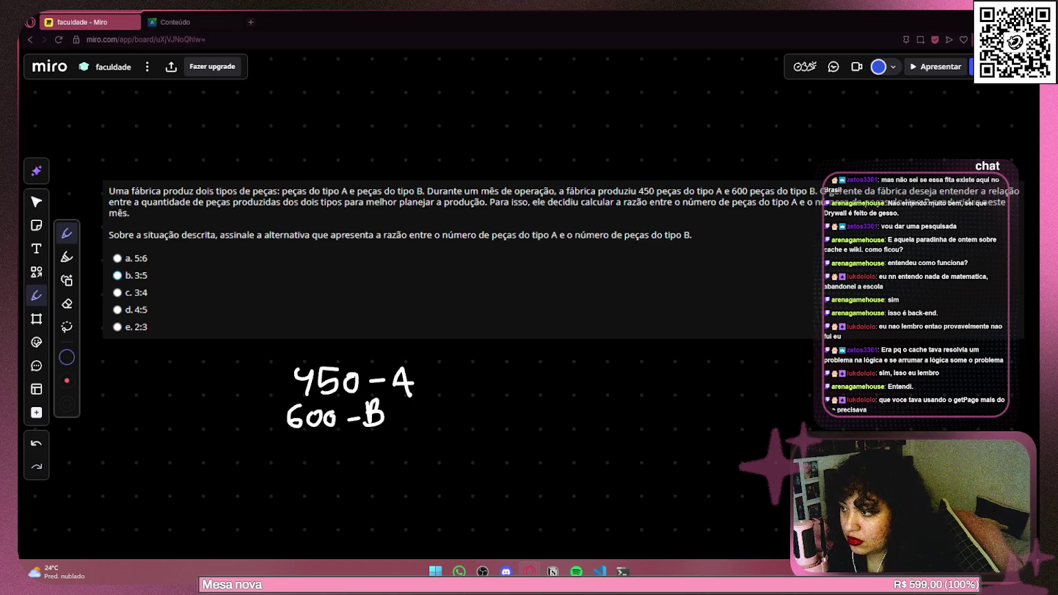
scroll(306, 461, "down", 1)
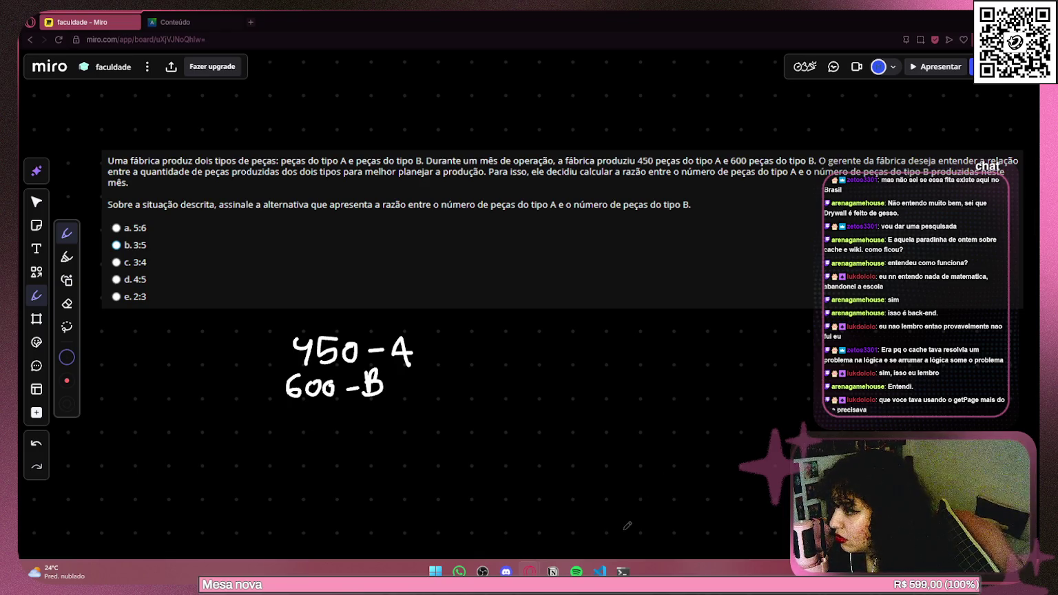
left_click(600, 571)
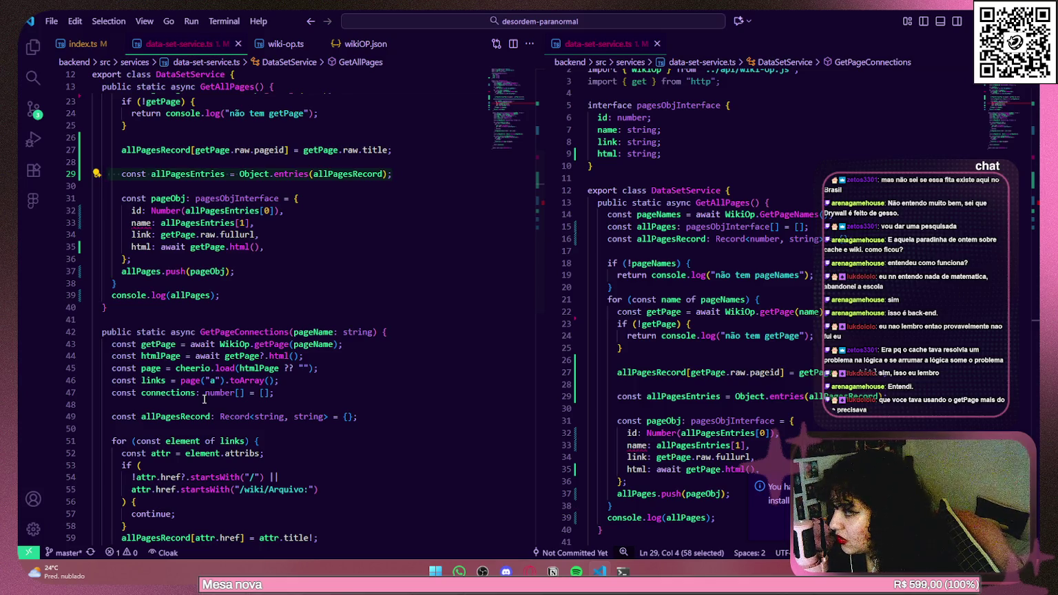
Check where pageName is used in GetPageConnections, then return to the Miro board.
scroll(203, 398, "up", 3)
scroll(204, 399, "down", 3)
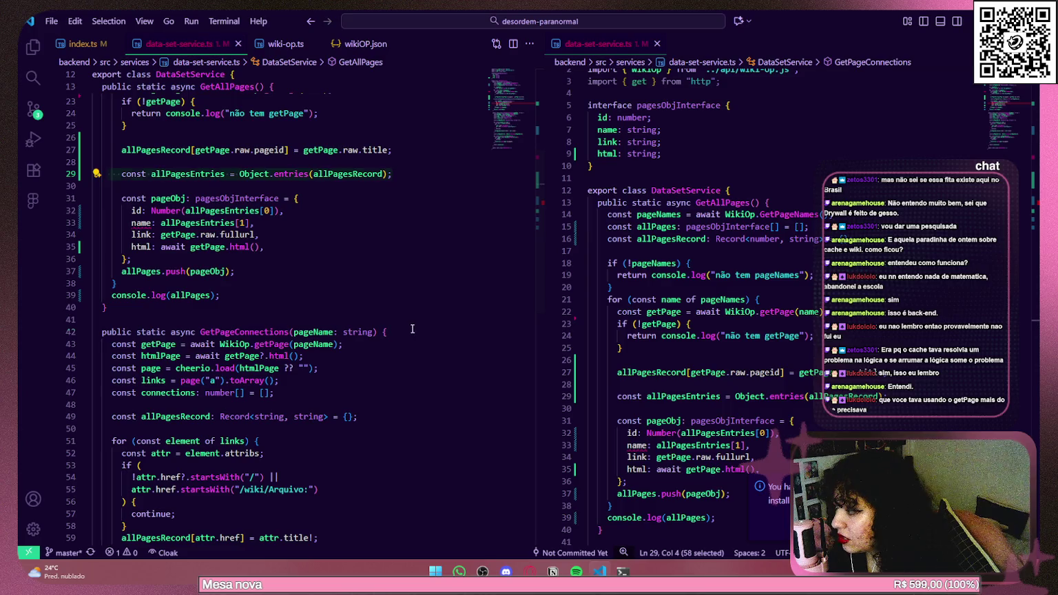
left_click_drag(386, 332, 97, 335)
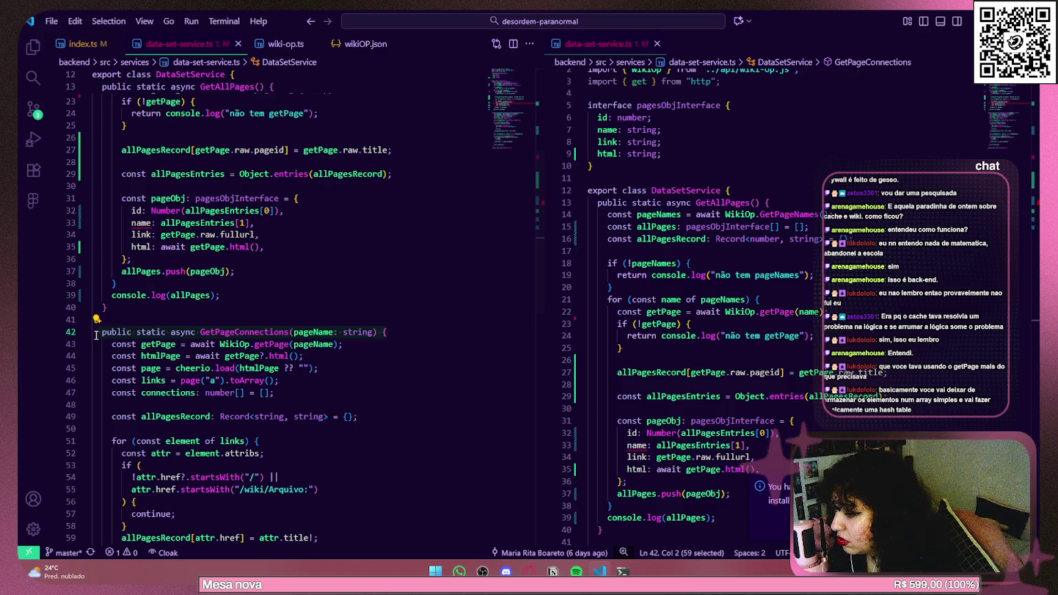
left_click(328, 345)
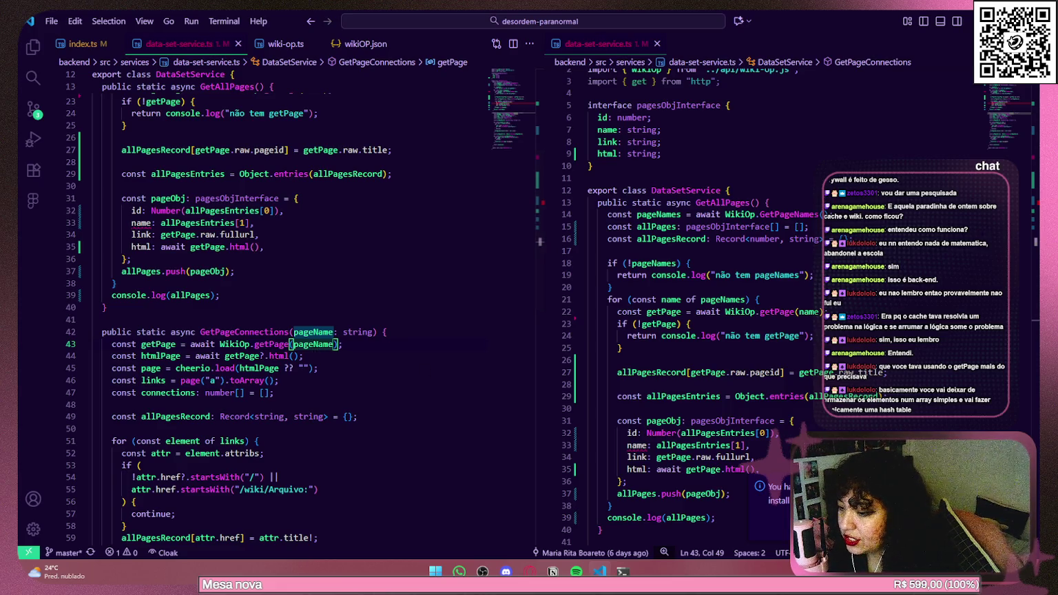
key("alt+Tab")
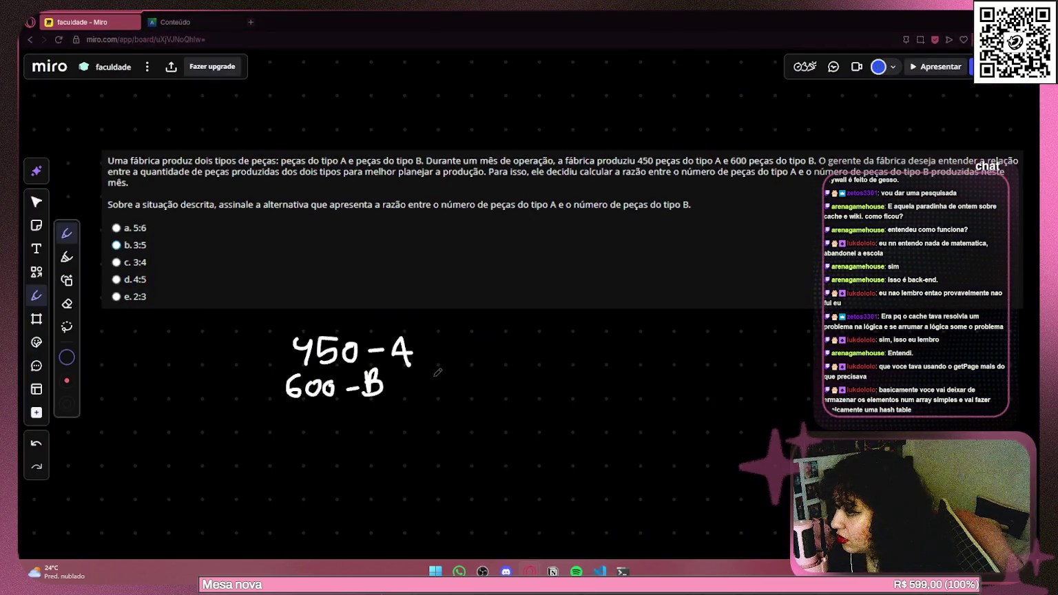
left_click_drag(438, 372, 420, 380)
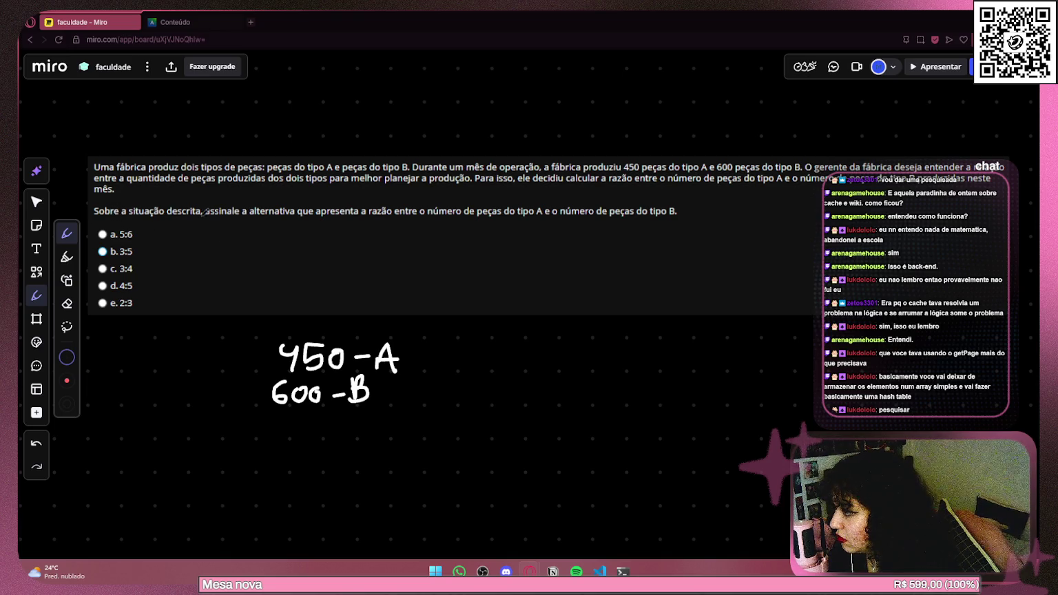
left_click_drag(370, 216, 669, 213)
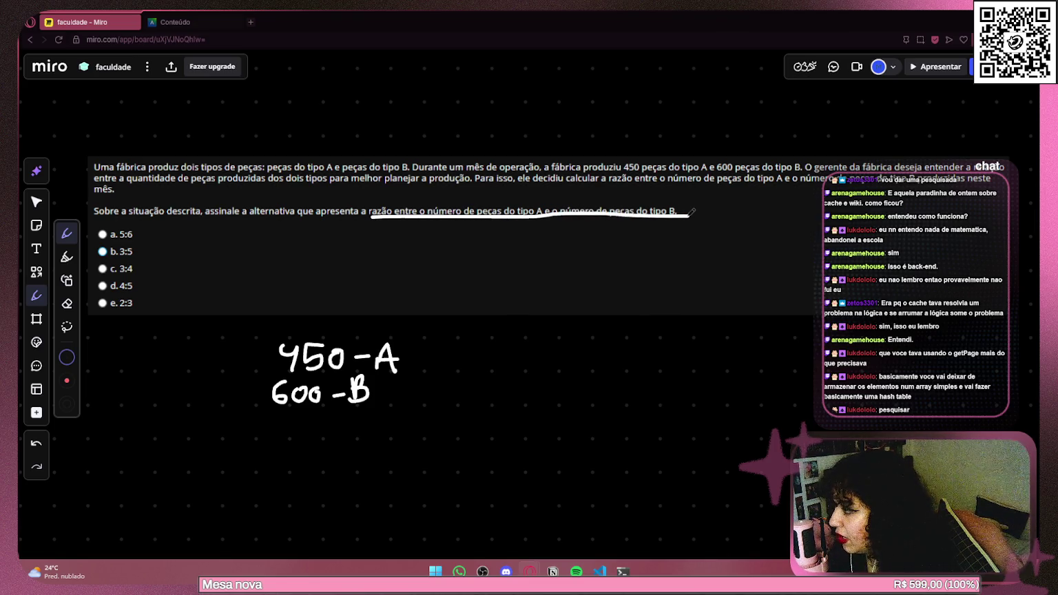
key("ctrl+z")
scroll(353, 387, "down", 1)
scroll(394, 319, "down", 2)
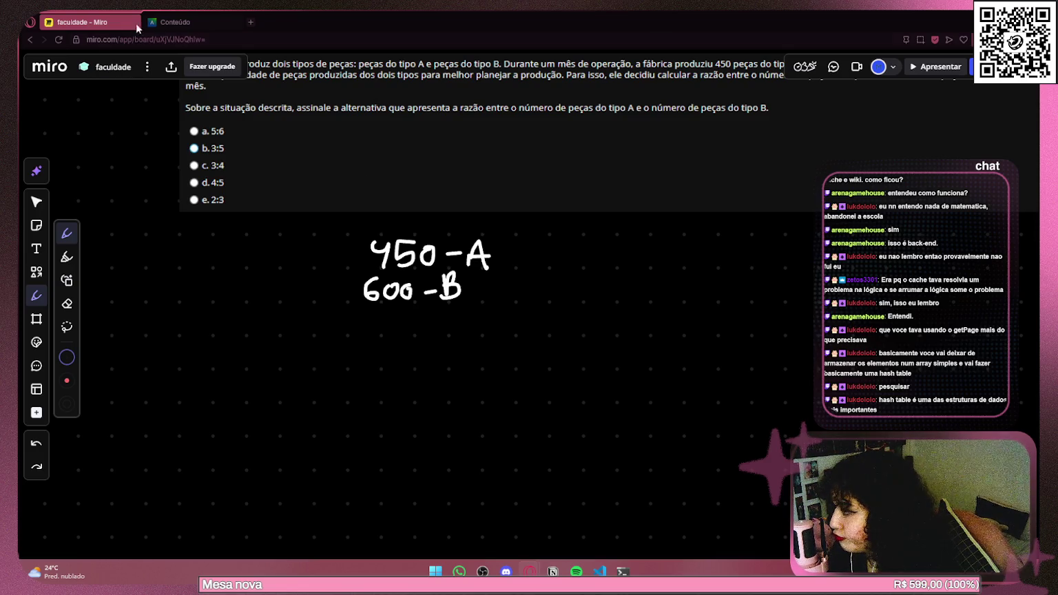
Search Google in a new tab for 'como descobrir a razão entre dois numeros'.
left_click(251, 22)
type("ciomo desco")
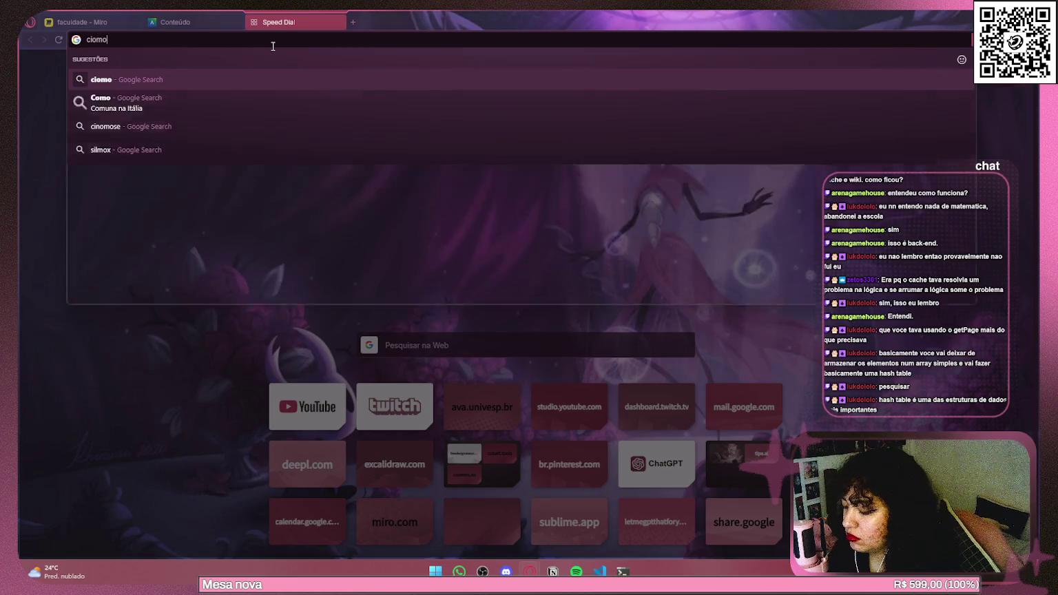
key("BackSpace")
key("BackSpace")
key("BackSpace")
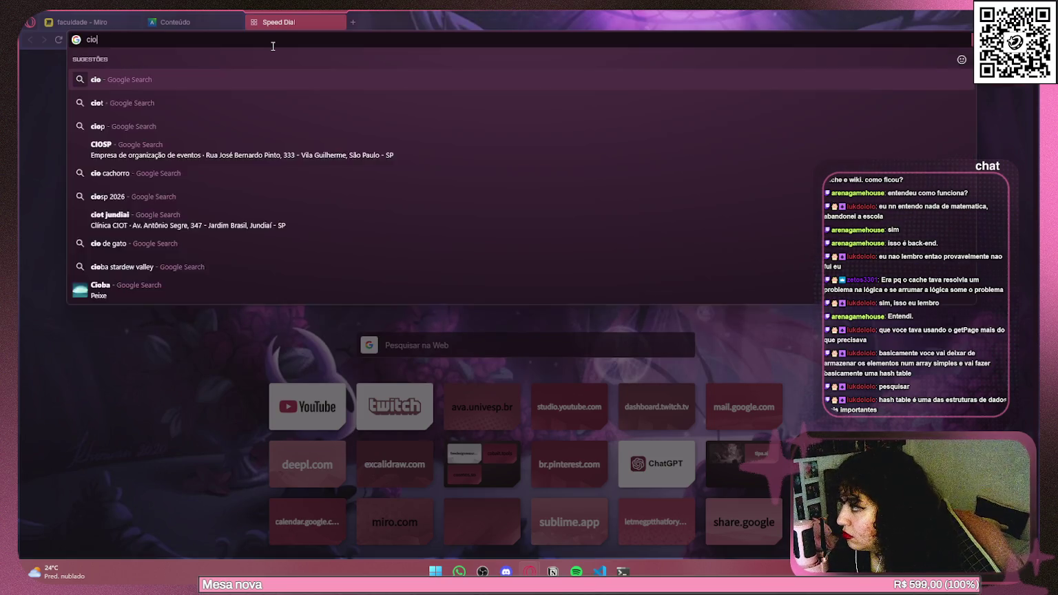
type("omo desc")
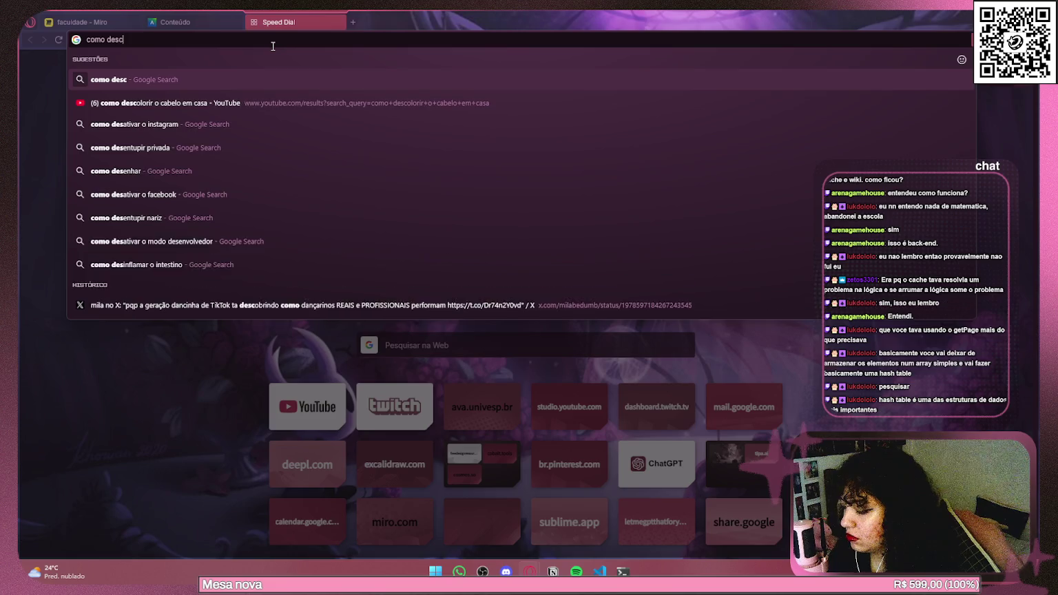
type("obrir a ra")
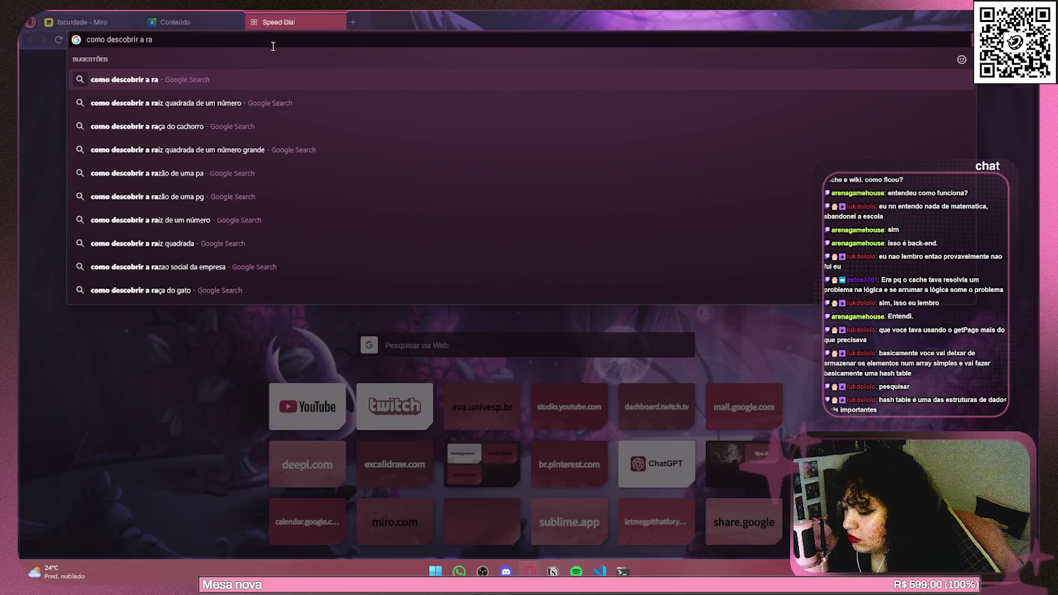
type("zão ent")
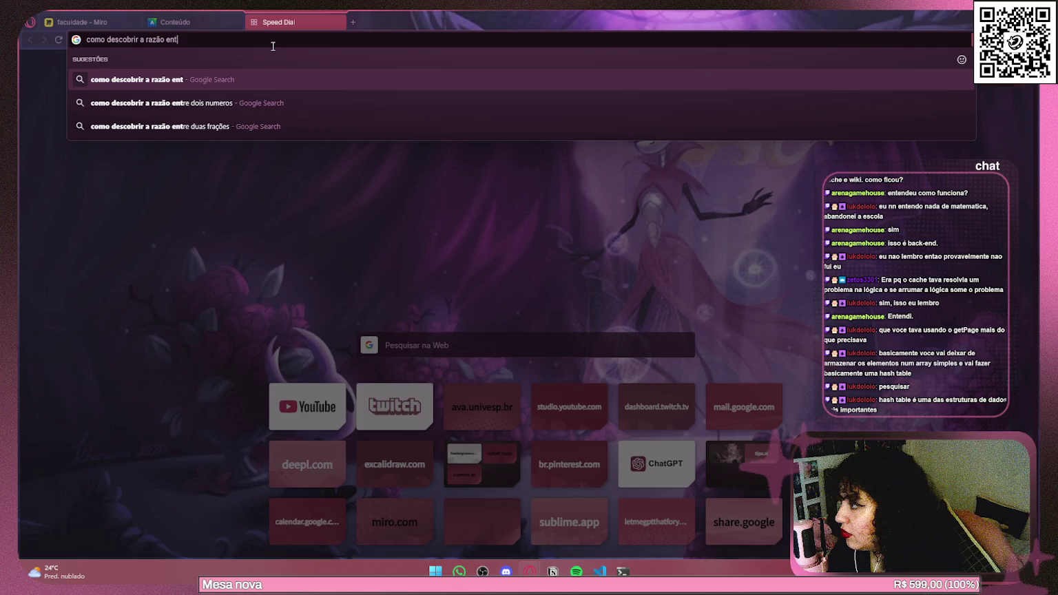
key("Down")
key("Return")
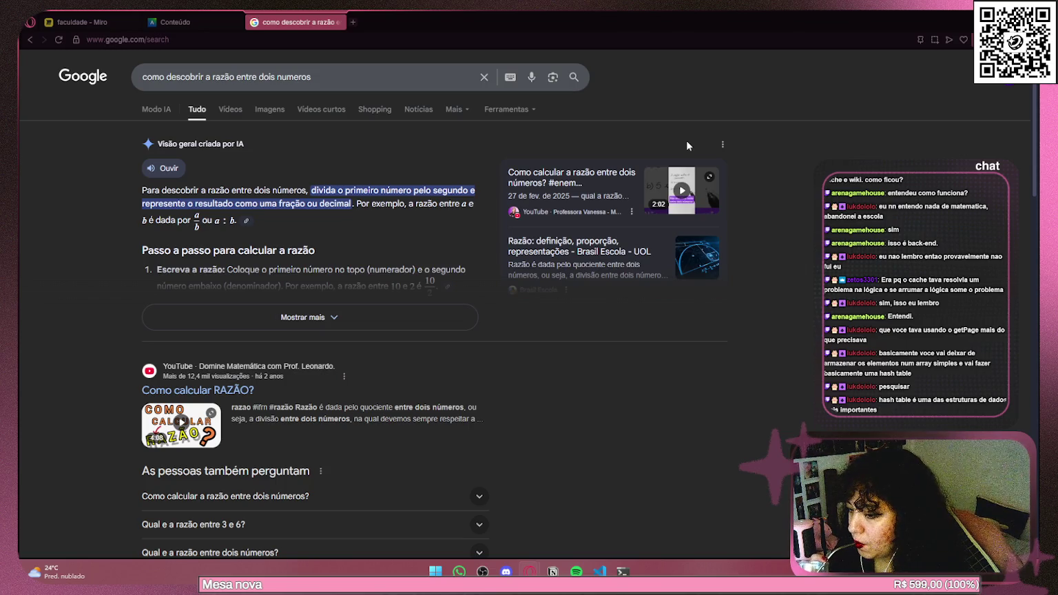
Expand the AI overview's ratio explanation and highlight steps 1–3 while reading them.
left_click(376, 316)
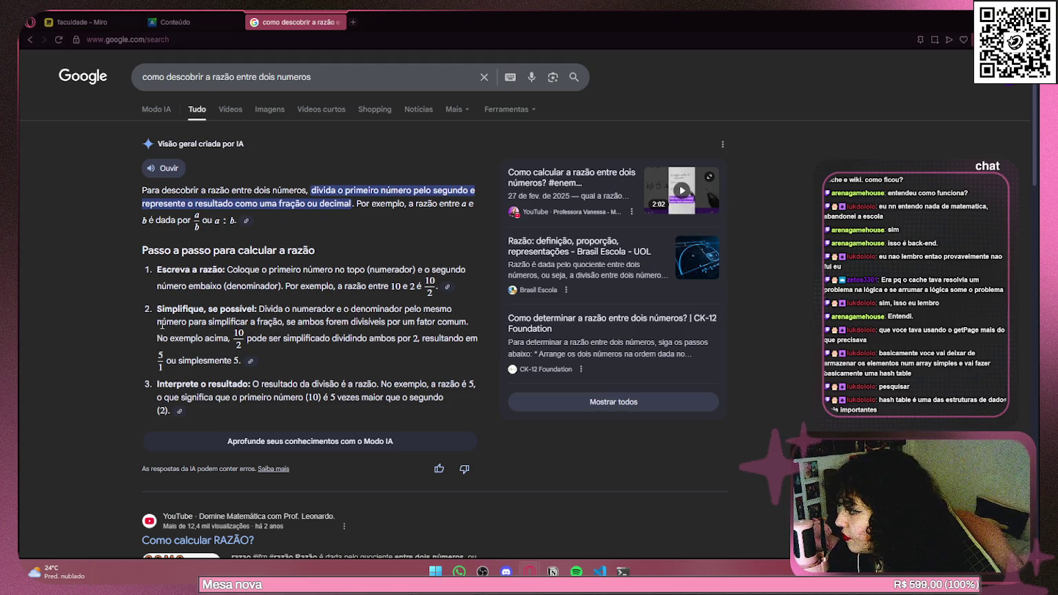
mouse_move(163, 270)
left_mouse_down()
mouse_move(248, 270)
mouse_move(245, 286)
mouse_move(344, 287)
left_mouse_up()
left_click_drag(173, 309, 234, 311)
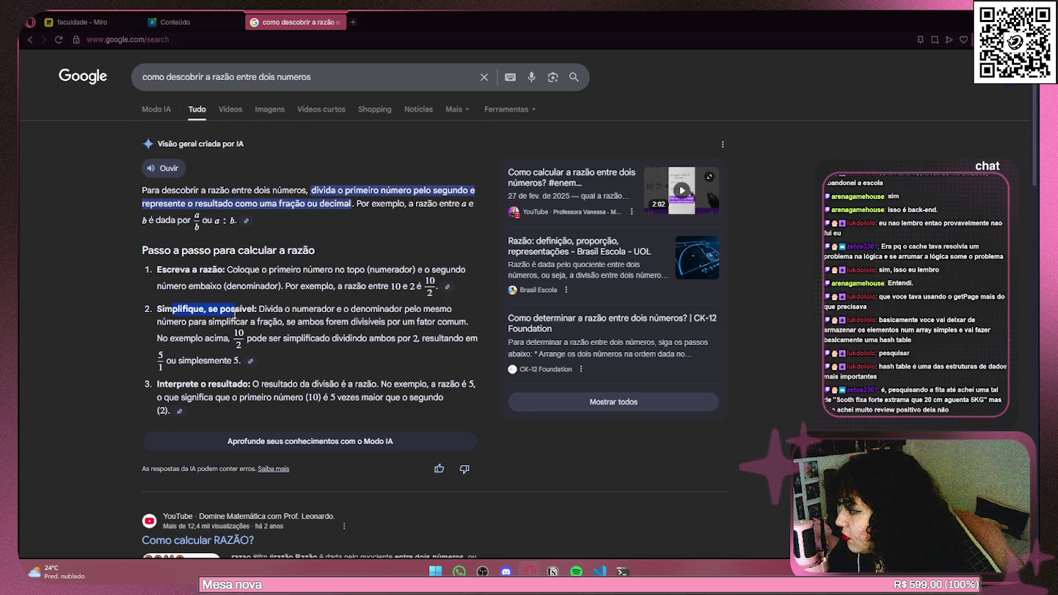
left_click_drag(234, 312, 267, 320)
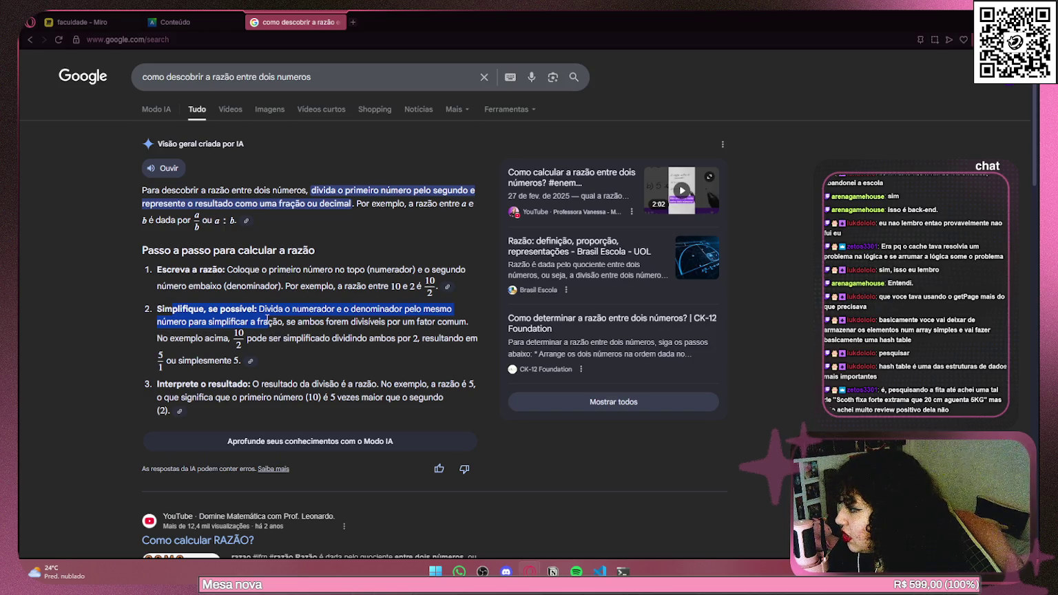
left_click_drag(266, 320, 267, 320)
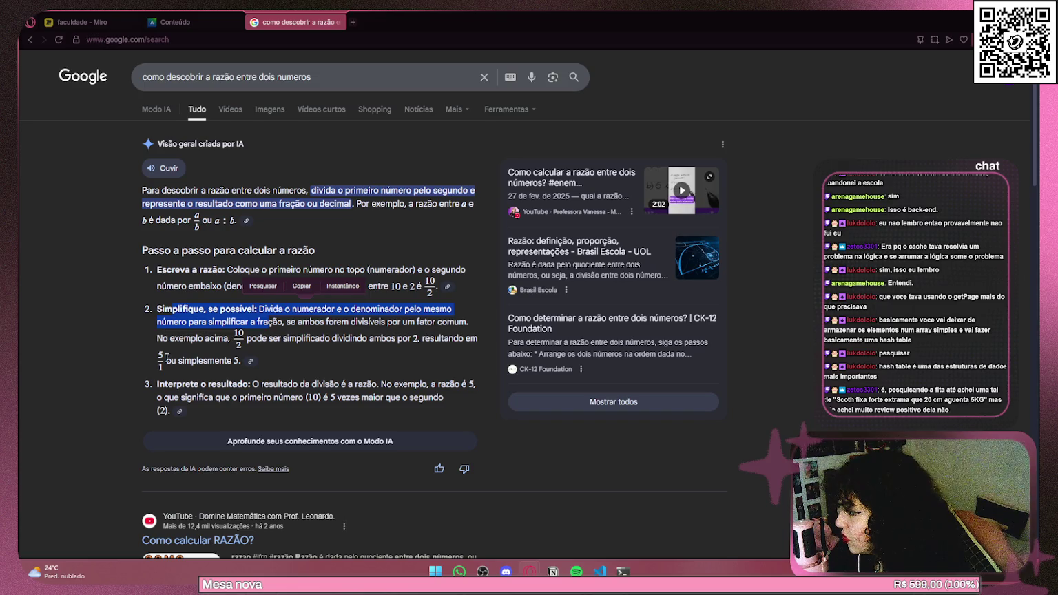
left_click_drag(158, 383, 199, 383)
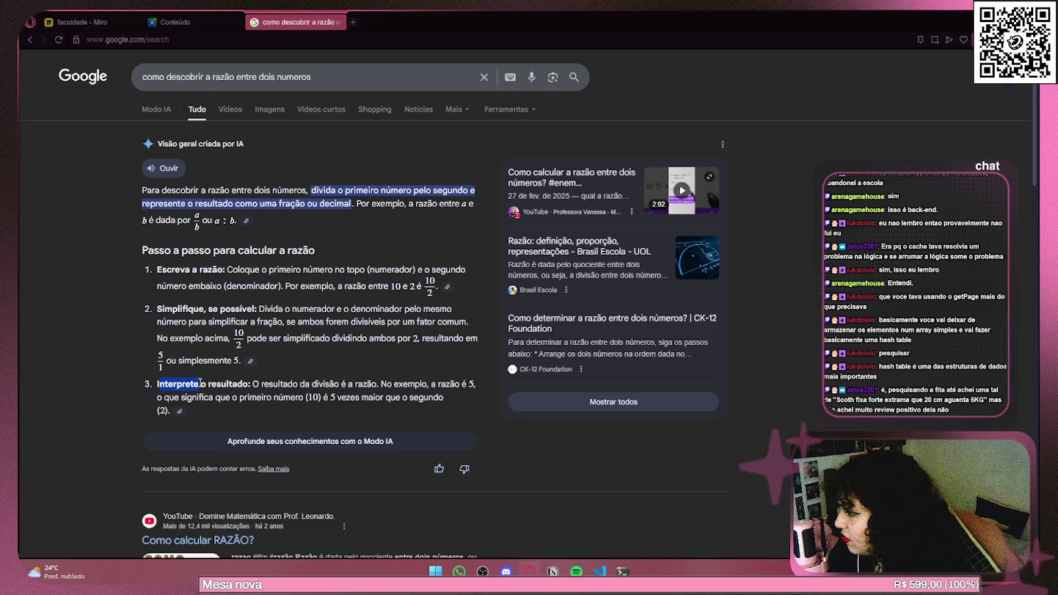
mouse_move(199, 383)
left_mouse_down()
mouse_move(202, 397)
mouse_move(306, 396)
left_mouse_up()
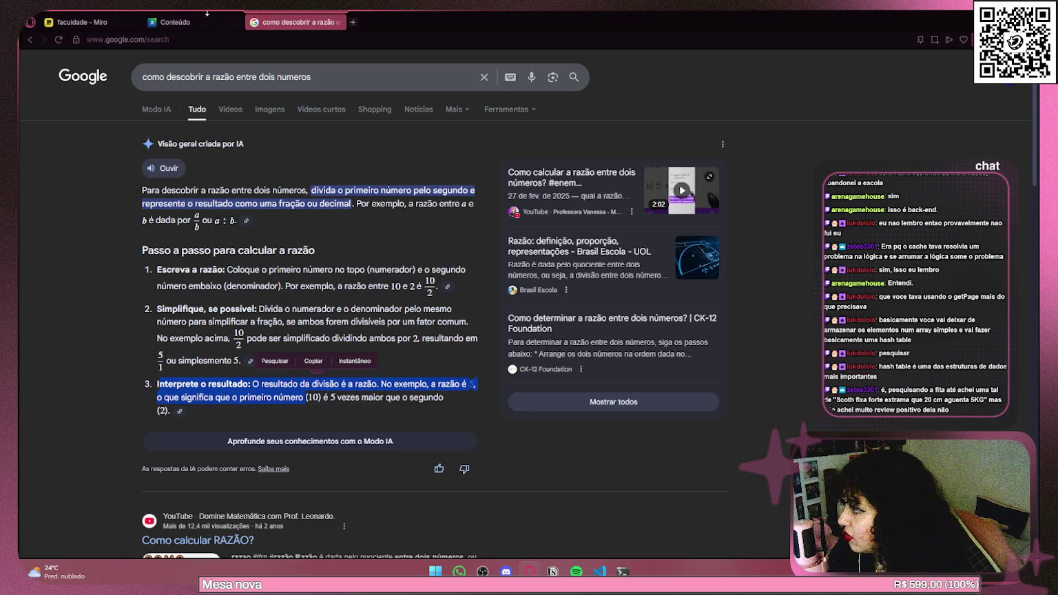
Return to the Miro board and zoom in on the 450 – A and 600 – B notes.
key("ctrl+shift+Tab")
key("ctrl+shift+Tab")
mouse_move(398, 320)
left_mouse_down()
mouse_move(241, 342)
mouse_move(342, 354)
left_mouse_up()
scroll(347, 335, "up", 2)
scroll(344, 403, "right", 5)
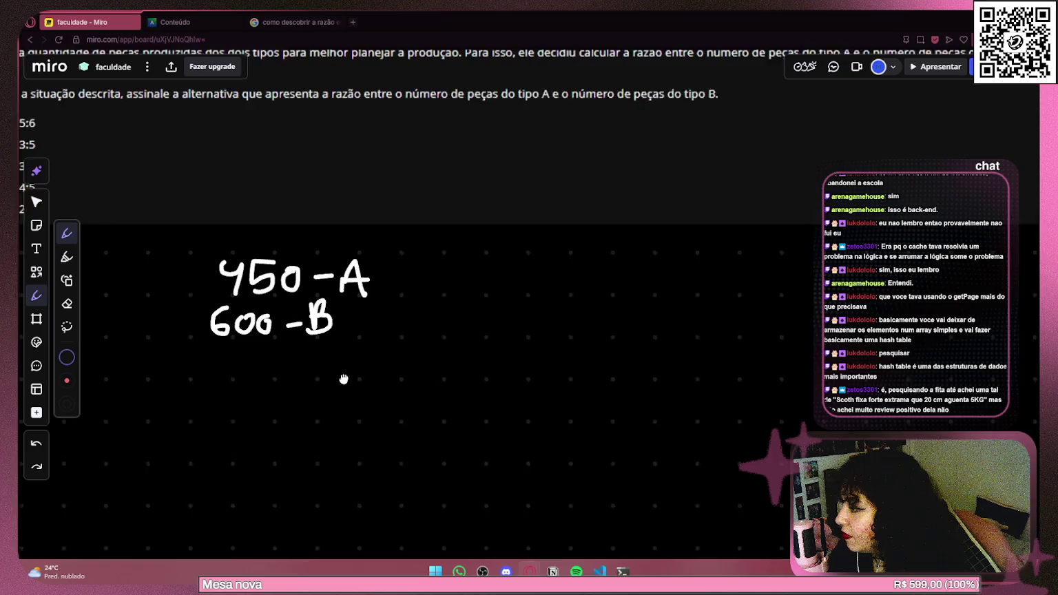
Select and delete the -A and B label strokes and the dash after 600.
left_click(36, 201)
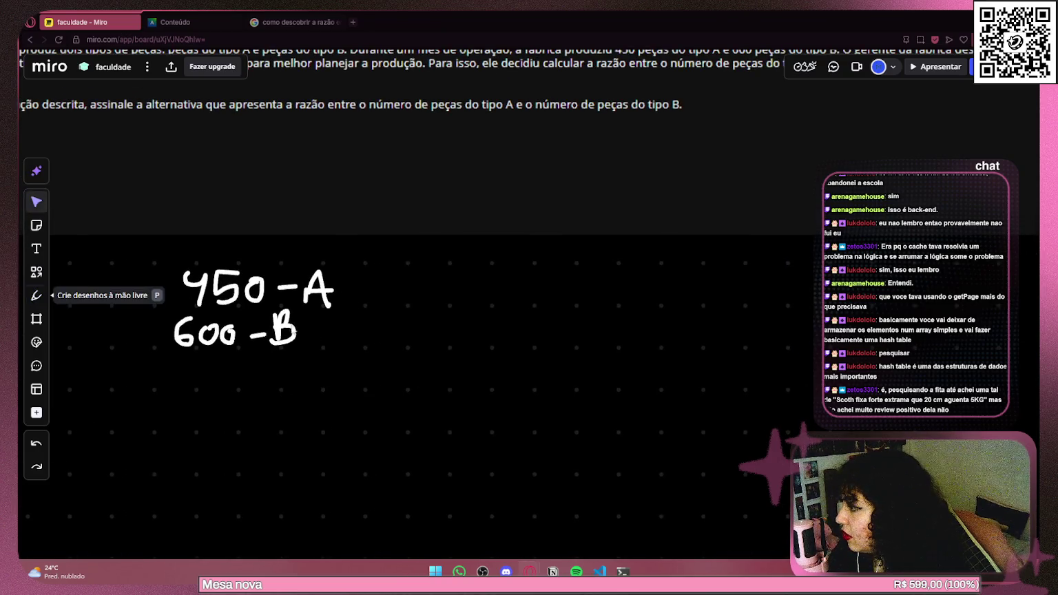
mouse_move(343, 264)
left_mouse_down()
mouse_move(306, 359)
mouse_move(272, 369)
left_mouse_up()
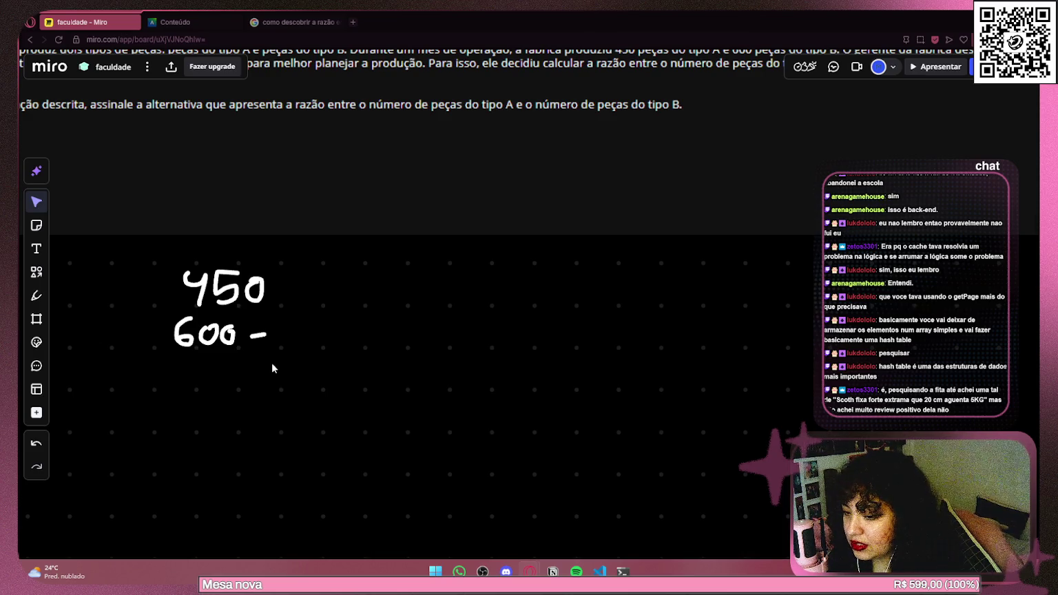
left_click_drag(281, 322, 243, 349)
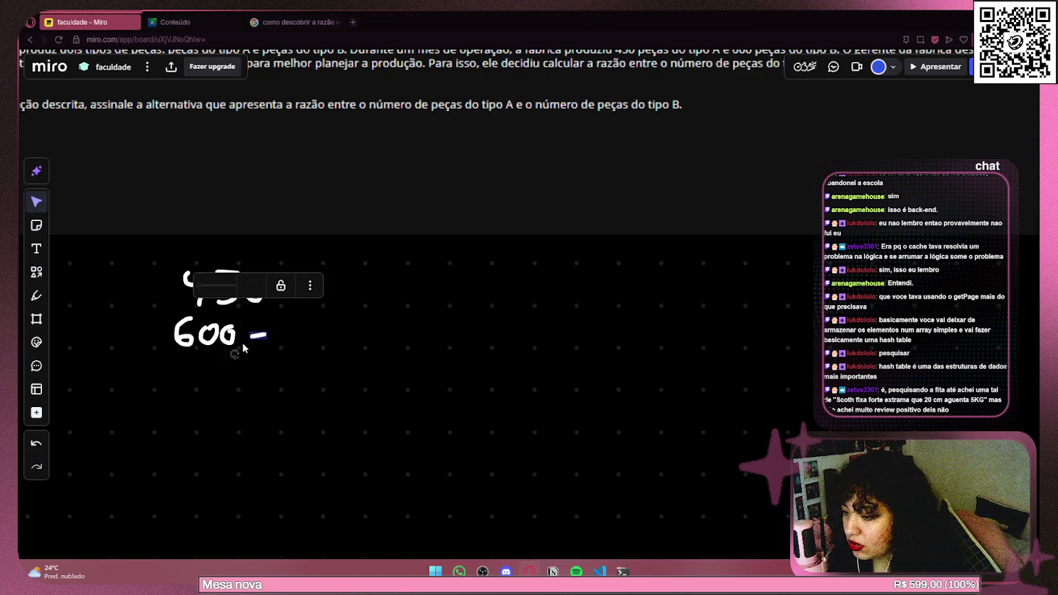
key("Delete")
Move 600 and draw a long fraction line between 450 and 600 with the pen.
mouse_move(148, 365)
left_mouse_down()
mouse_move(255, 316)
mouse_move(219, 336)
mouse_move(191, 312)
mouse_move(262, 310)
left_mouse_up()
key("p")
key("ctrl+z")
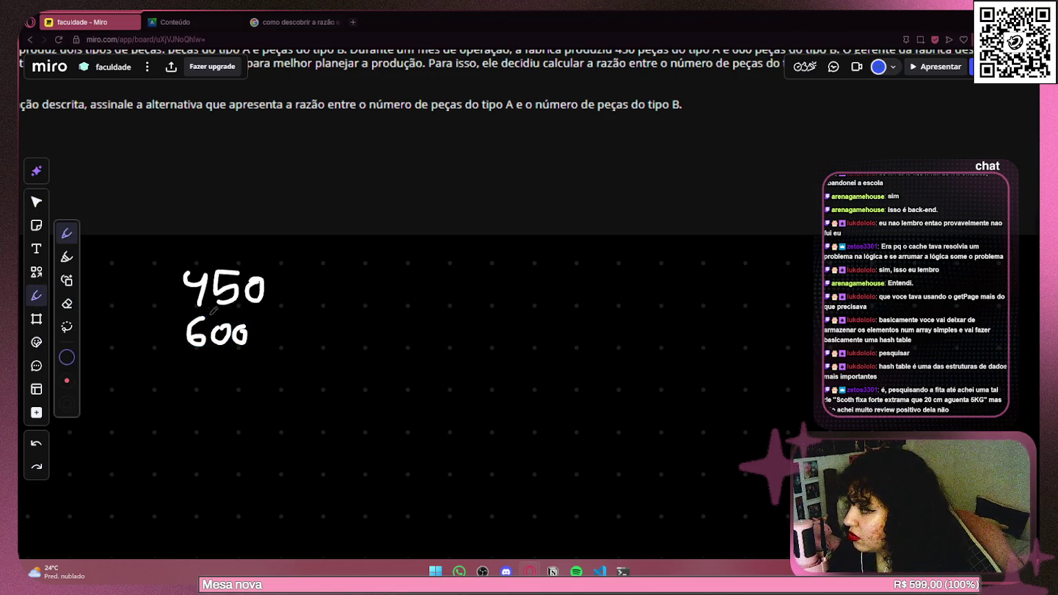
mouse_move(189, 311)
left_mouse_down()
mouse_move(176, 312)
mouse_move(349, 297)
mouse_move(535, 327)
mouse_move(463, 333)
left_mouse_up()
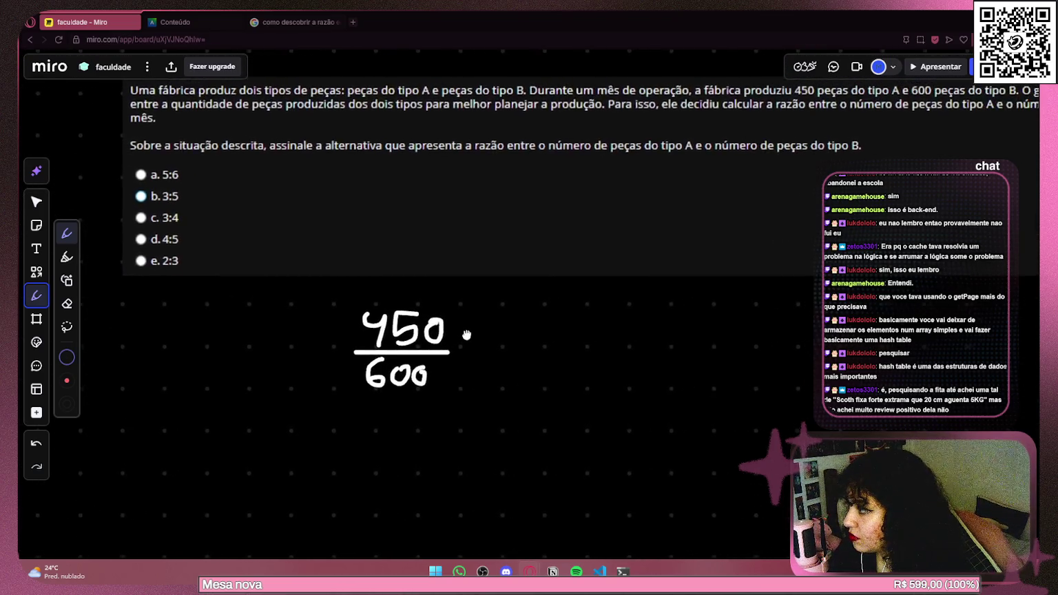
Compute 450 ÷ 5 = 90 in Calculator and write 90 beside 450/600.
key("super")
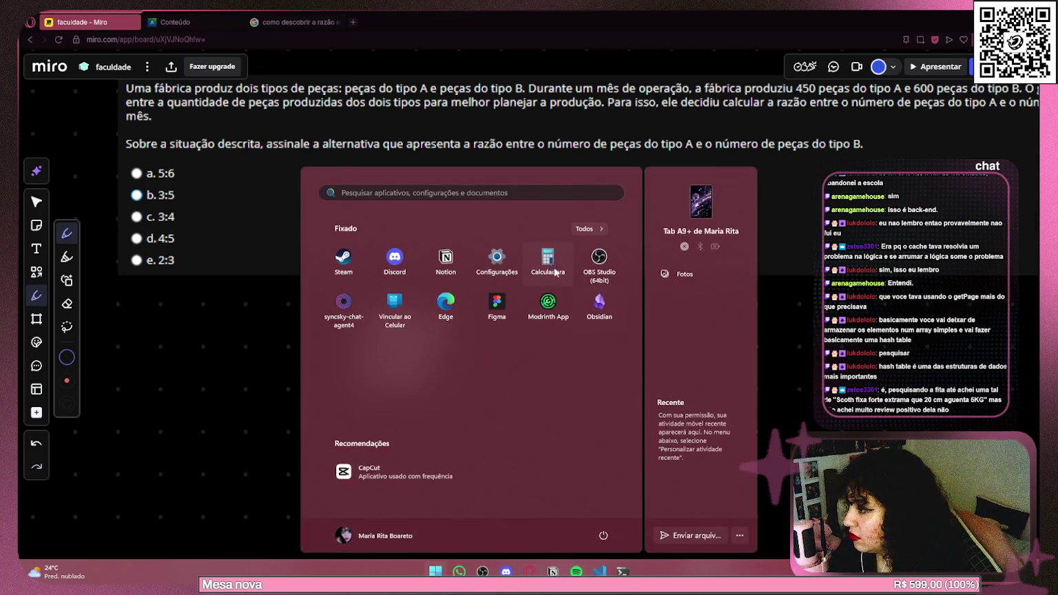
left_click(540, 364)
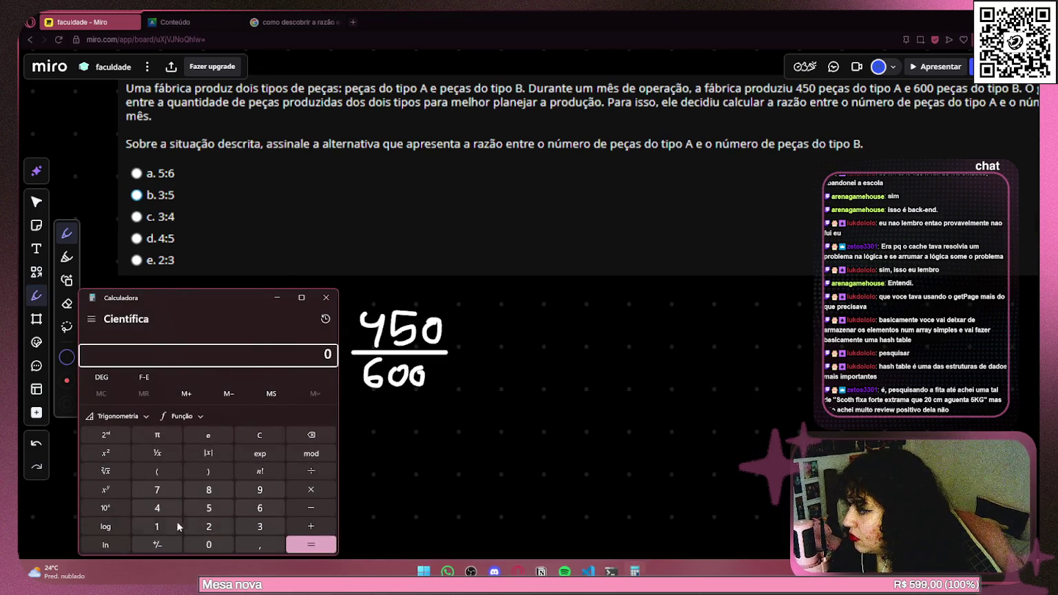
left_click(158, 490)
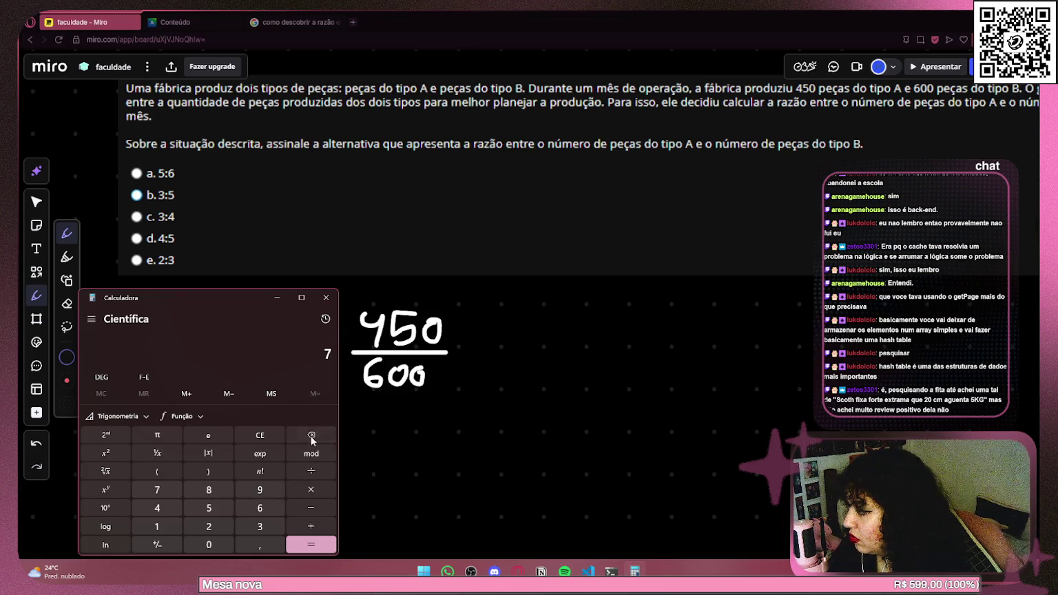
left_click(310, 435)
left_click(157, 507)
left_click(209, 508)
left_click(209, 544)
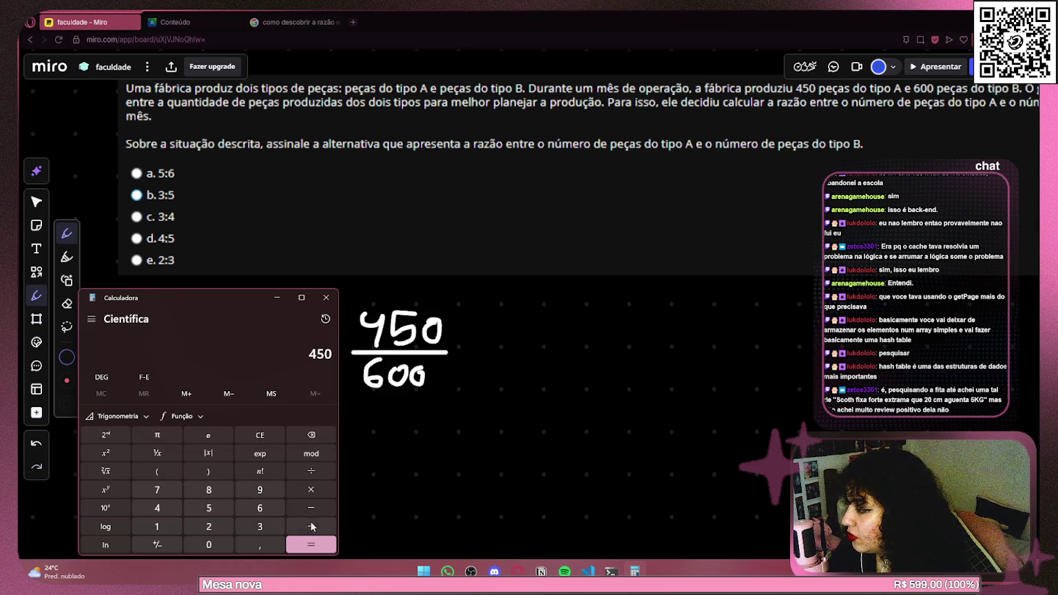
left_click(303, 471)
left_click(226, 507)
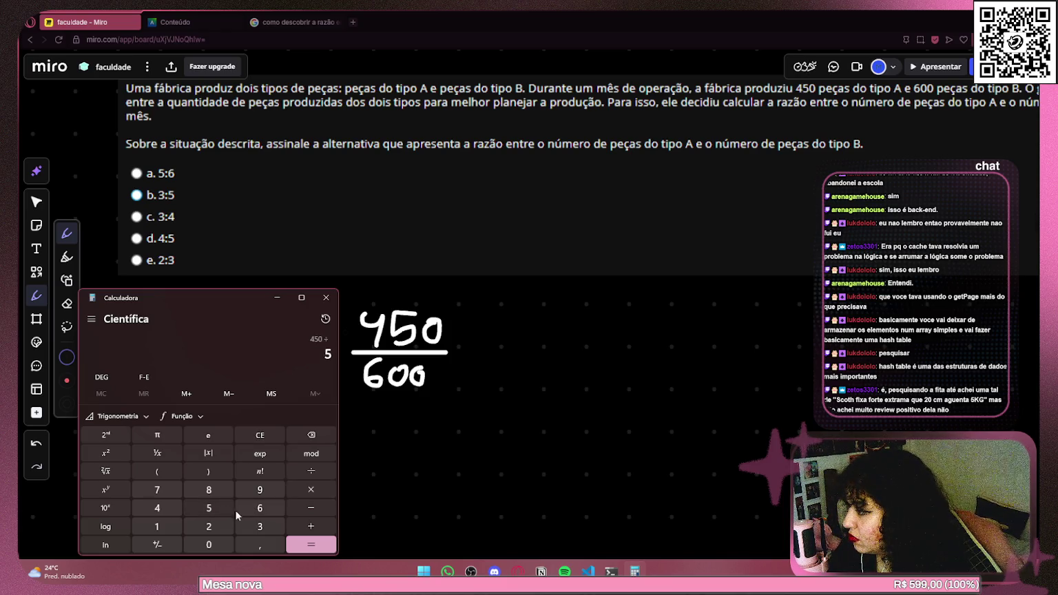
left_click(316, 544)
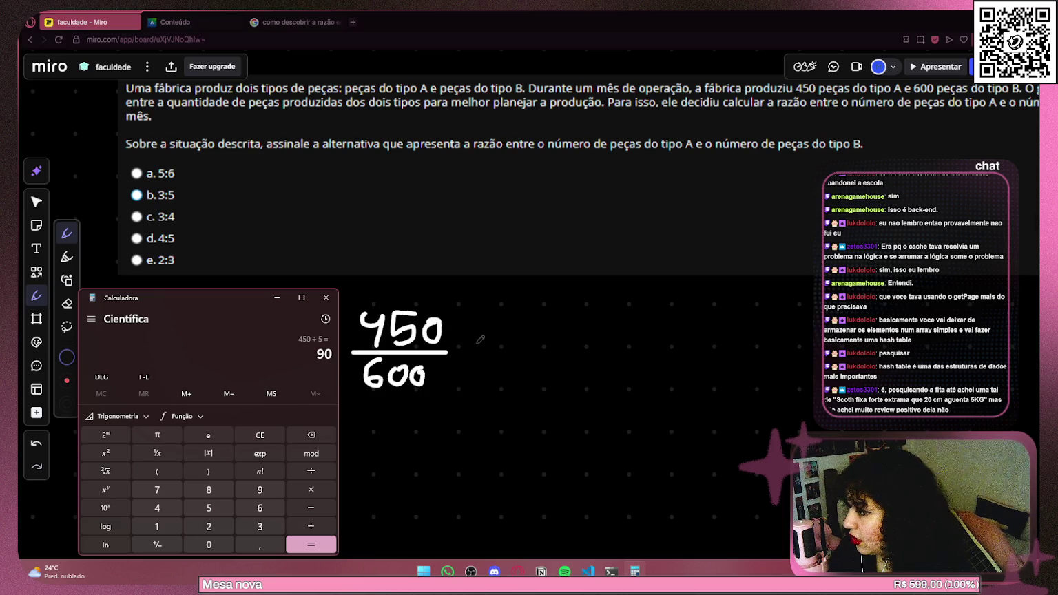
mouse_move(475, 345)
left_mouse_down()
mouse_move(481, 321)
mouse_move(499, 331)
left_mouse_up()
mouse_move(526, 319)
left_mouse_down()
mouse_move(511, 340)
mouse_move(515, 322)
left_mouse_up()
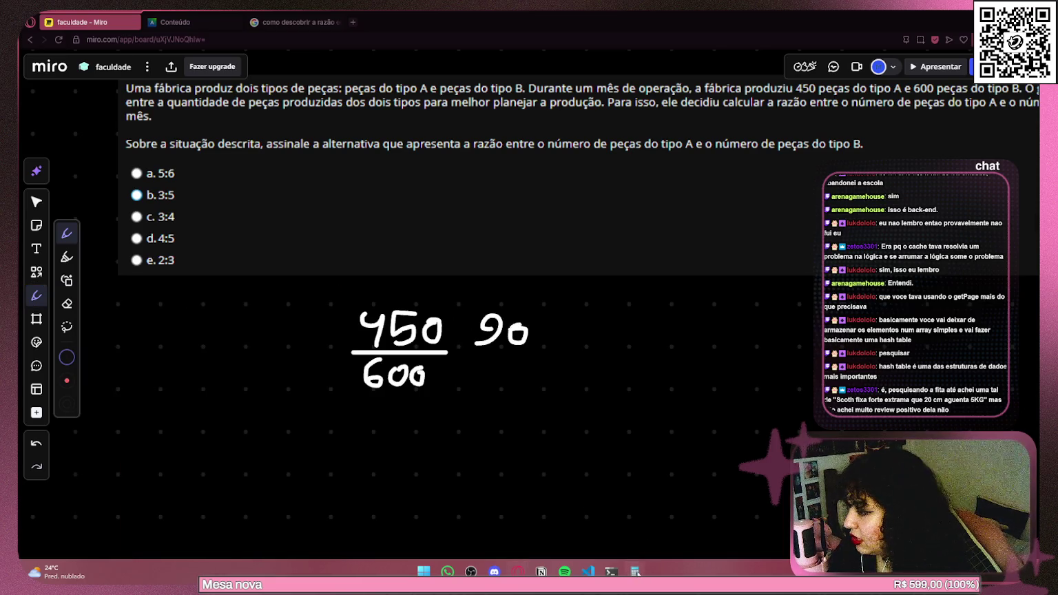
Compute 600 ÷ 5 = 120 and draw the fraction bar under 90.
left_click(634, 571)
left_click(267, 439)
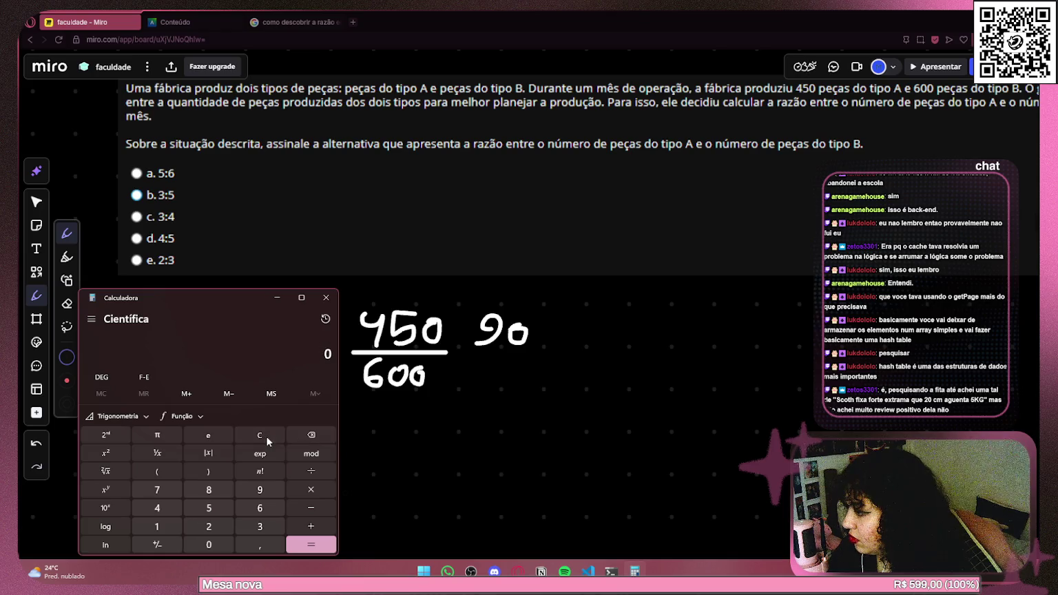
left_click(259, 508)
left_click(227, 540)
left_click(227, 540)
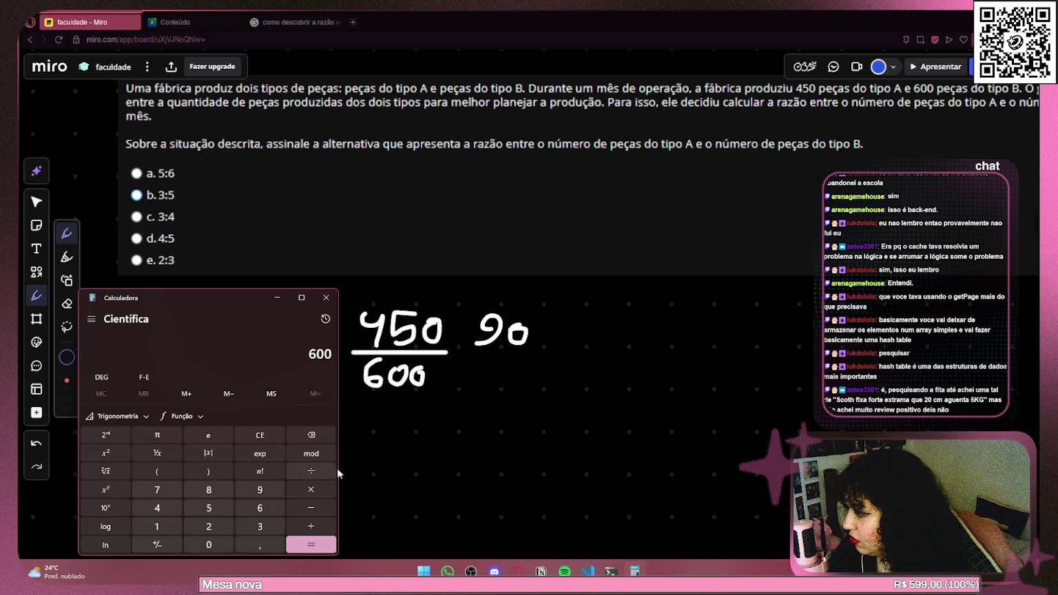
left_click(312, 471)
left_click(210, 509)
left_click(312, 545)
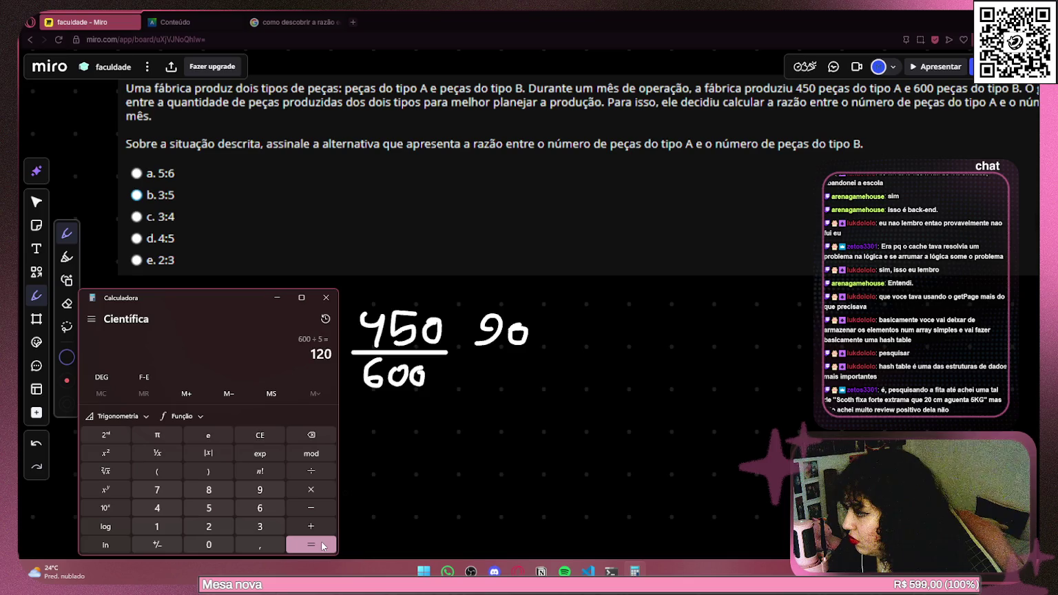
mouse_move(465, 354)
left_mouse_down()
mouse_move(555, 354)
mouse_move(482, 389)
mouse_move(511, 375)
mouse_move(515, 391)
mouse_move(543, 375)
mouse_move(528, 369)
left_mouse_up()
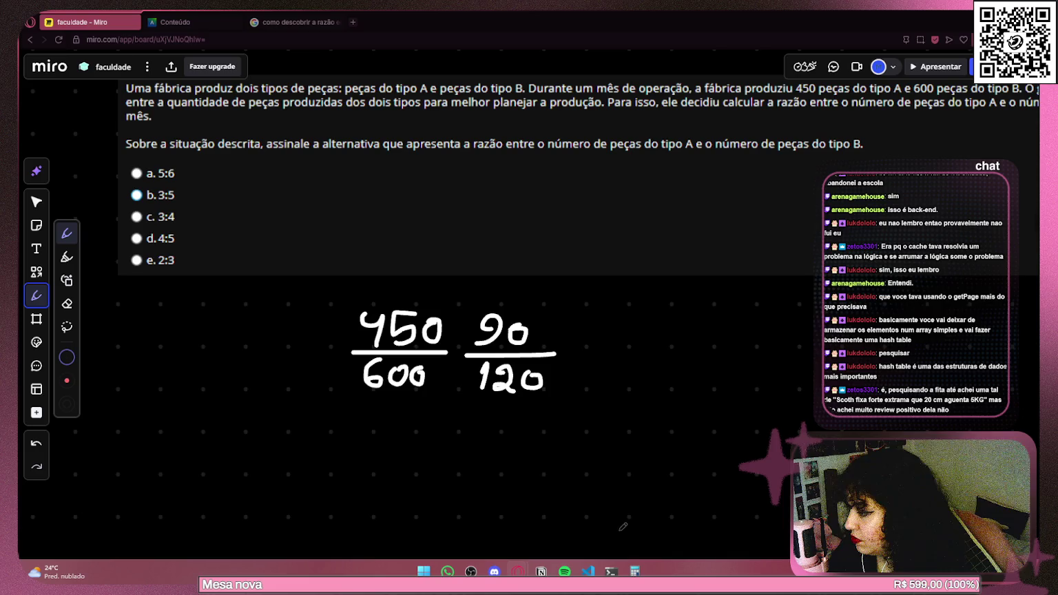
Compute 90 ÷ 5 = 18 and write 18 with a fraction line beside 90/120.
left_click(634, 571)
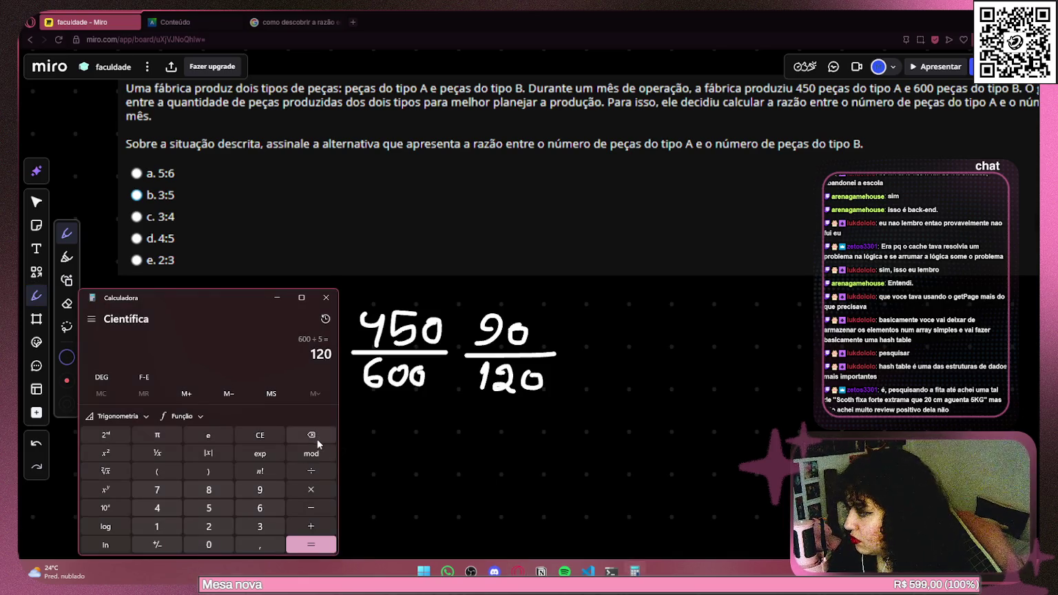
type("90 ÷")
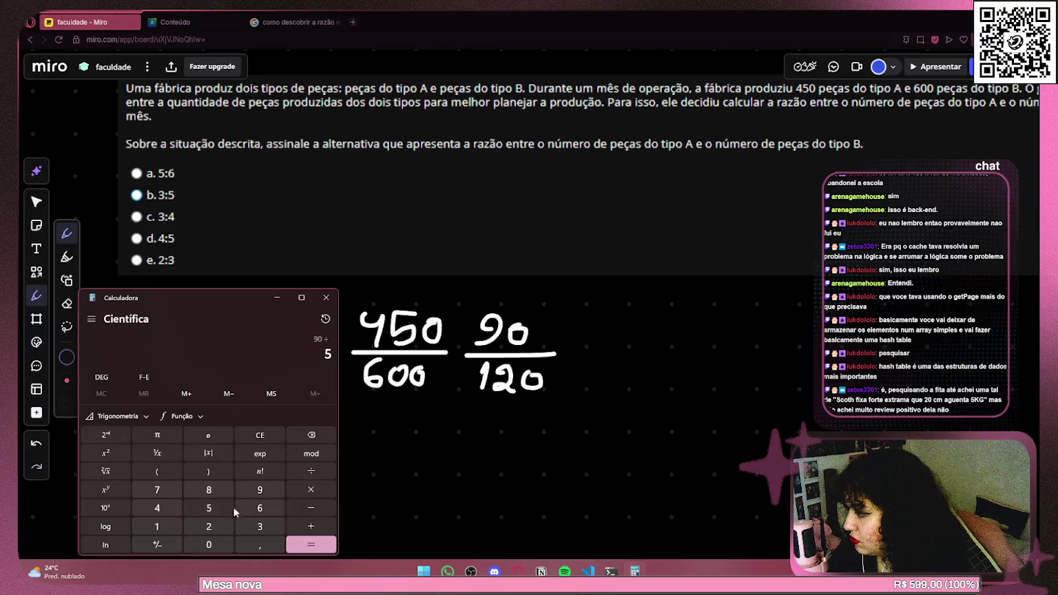
left_click(324, 547)
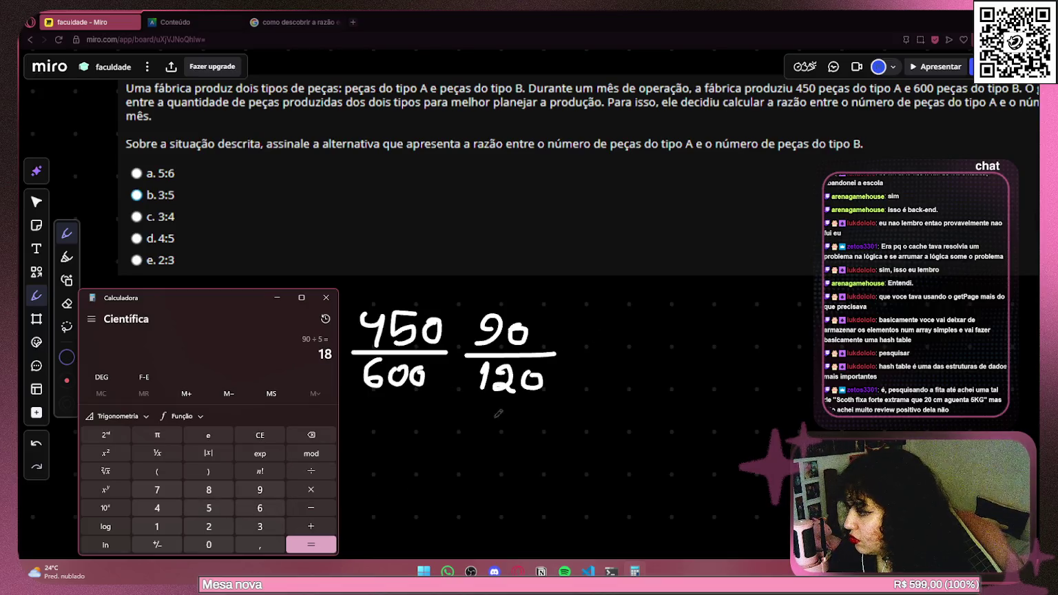
mouse_move(603, 321)
left_mouse_down()
mouse_move(607, 347)
mouse_move(628, 329)
left_mouse_up()
left_click_drag(582, 358, 677, 356)
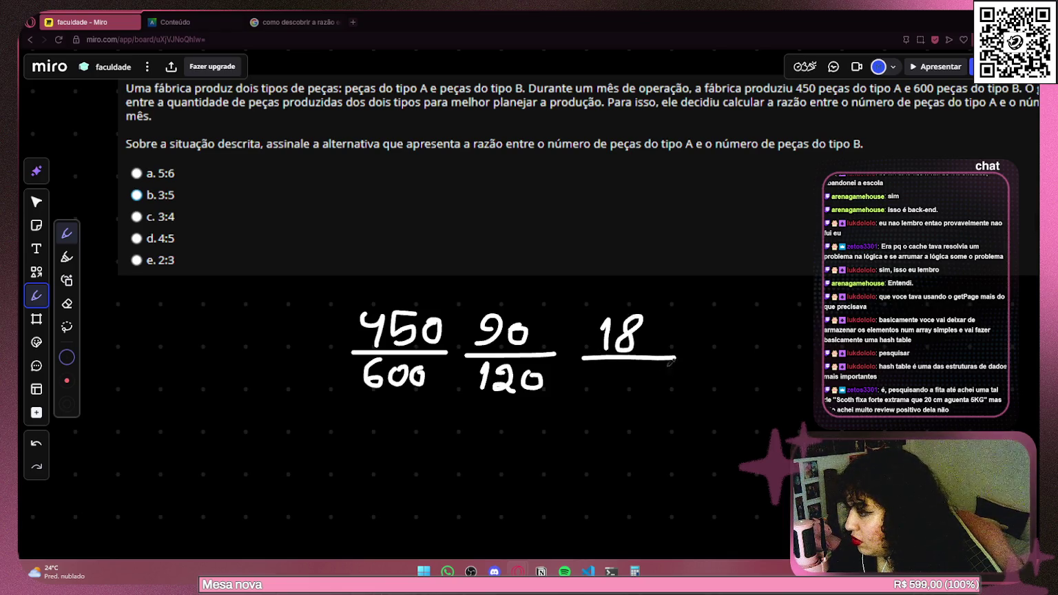
Compute 120 ÷ 5 = 24, write 24 under 18, and pan the board.
left_click(634, 571)
left_click(166, 526)
left_click(210, 526)
left_click(210, 542)
left_click(311, 471)
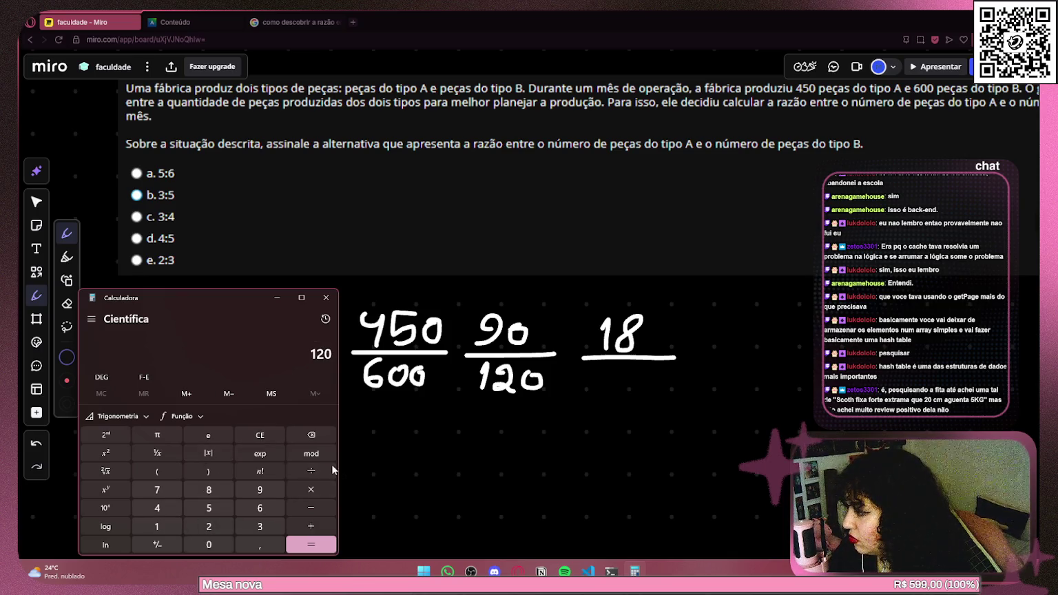
left_click(209, 508)
left_click(311, 544)
mouse_move(606, 373)
left_mouse_down()
mouse_move(625, 393)
mouse_move(641, 379)
mouse_move(637, 397)
left_mouse_up()
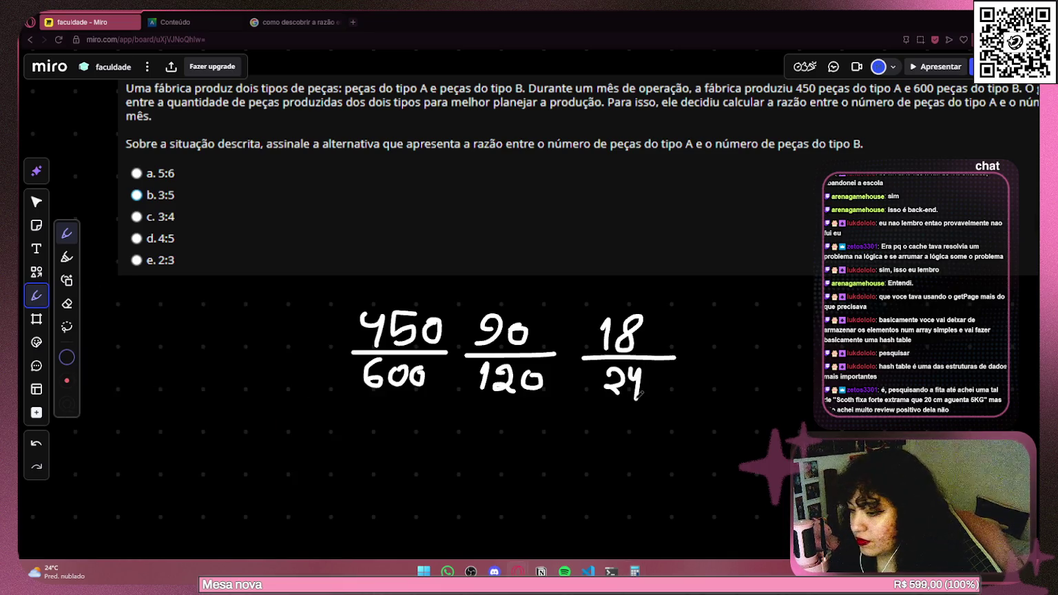
mouse_move(738, 321)
left_mouse_down()
mouse_move(577, 314)
mouse_move(557, 286)
left_mouse_up()
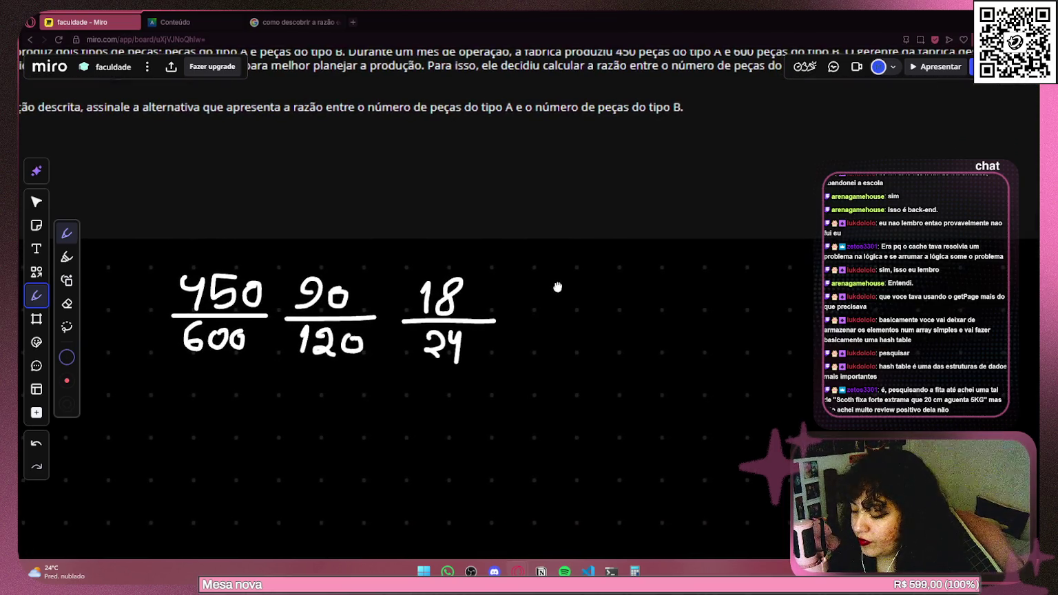
left_click(300, 22)
Search Google for 'hash table', read its definition, and view the image results.
triple_click(222, 76)
type("has")
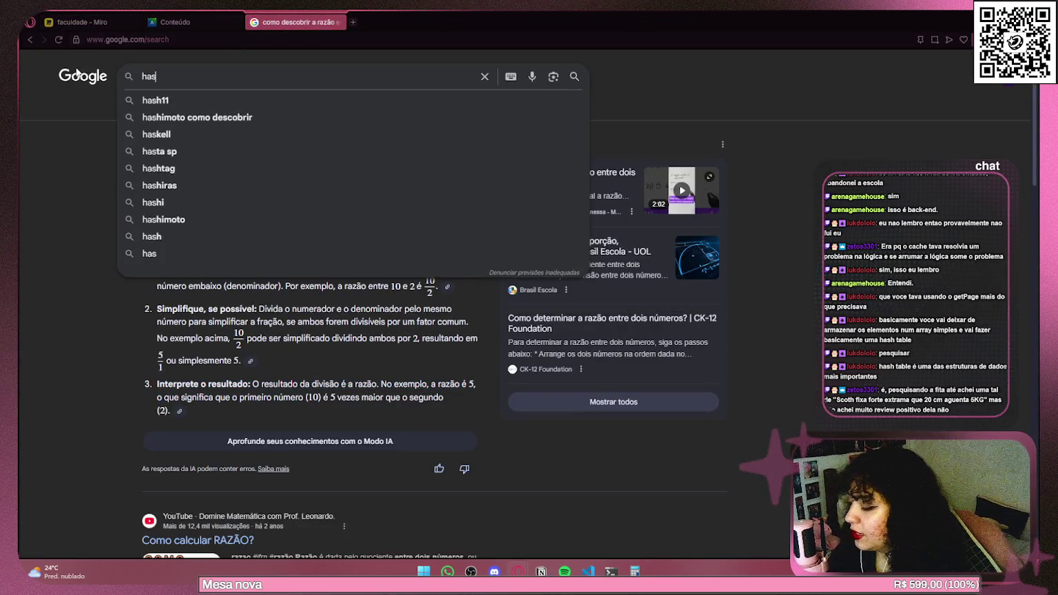
type("h pr")
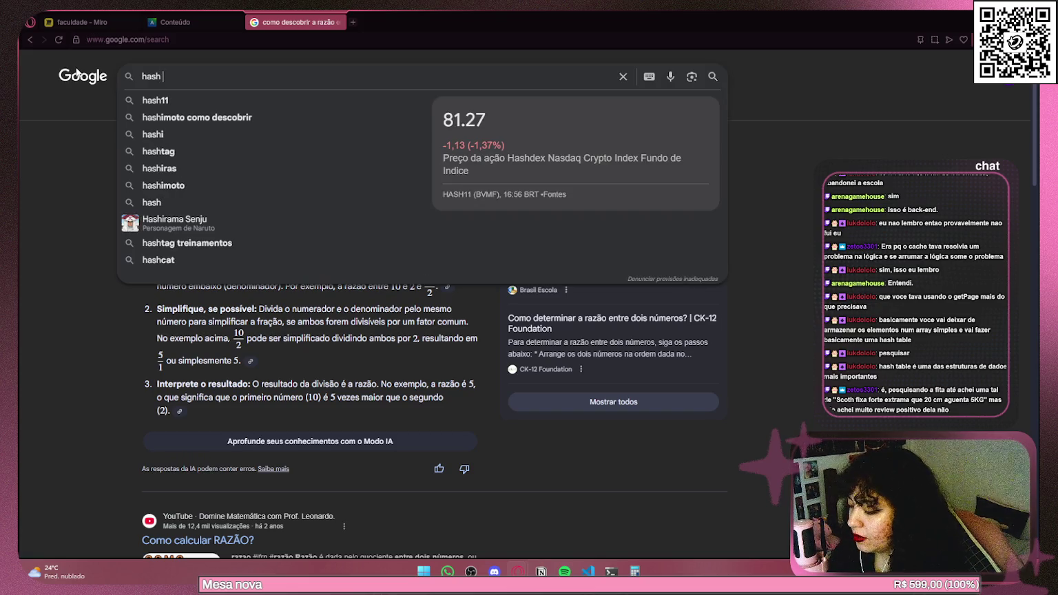
key("BackSpace")
key("BackSpace")
key("BackSpace")
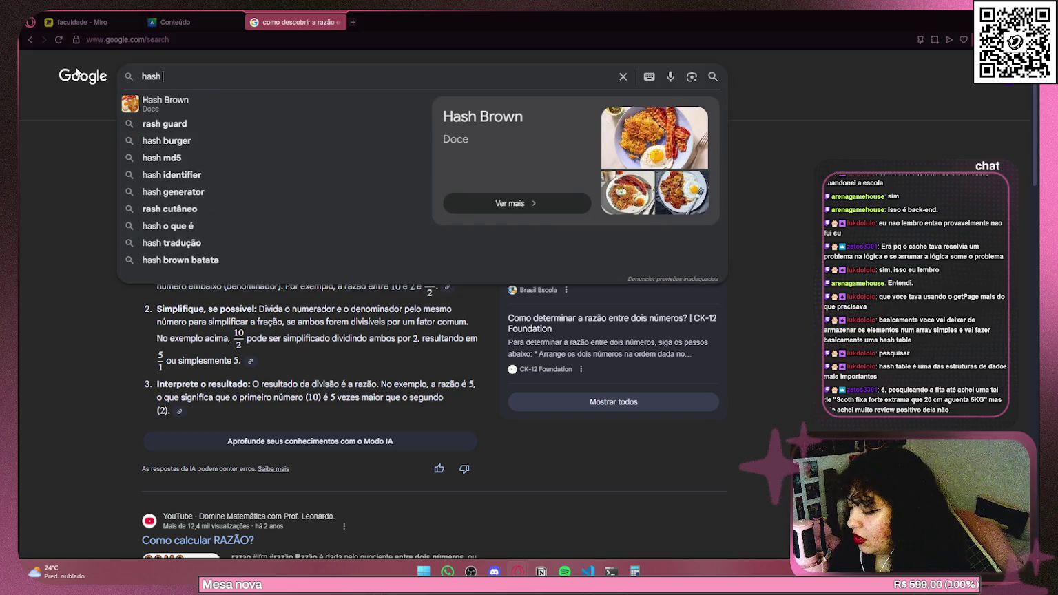
type("table")
key("Return")
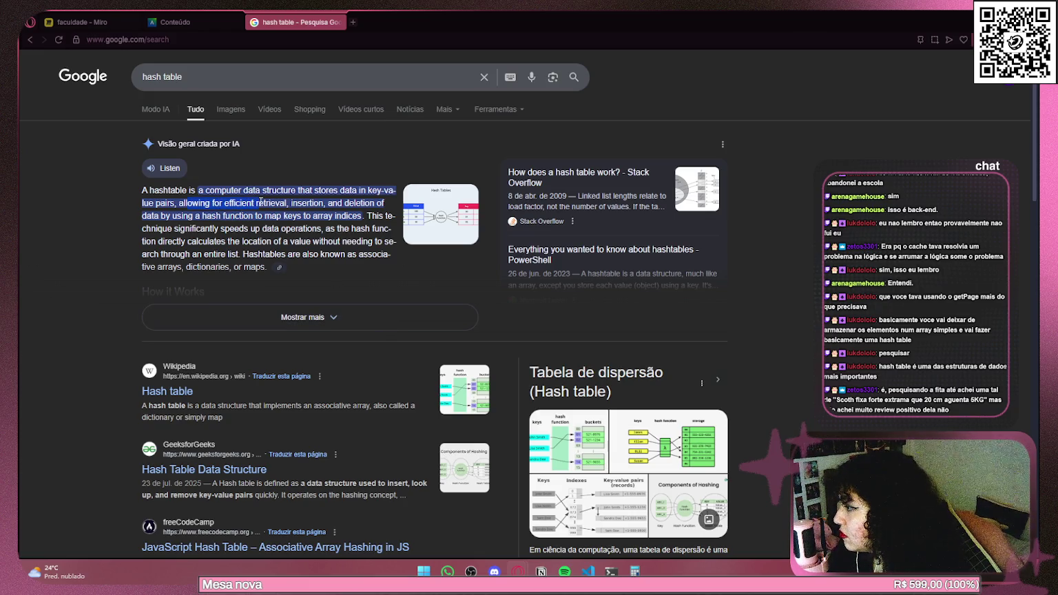
left_click_drag(261, 200, 361, 216)
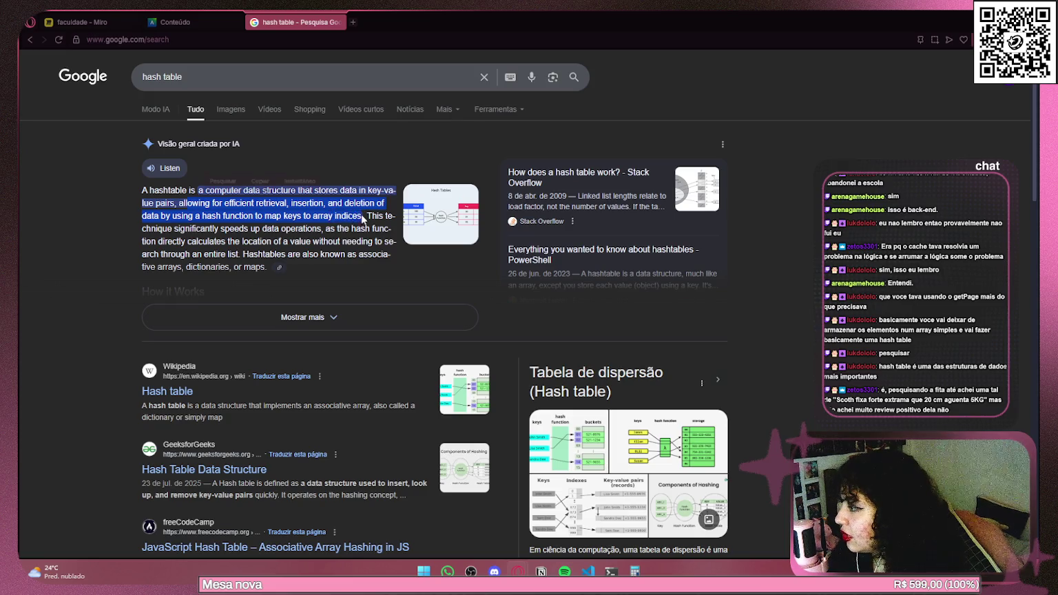
left_click(239, 111)
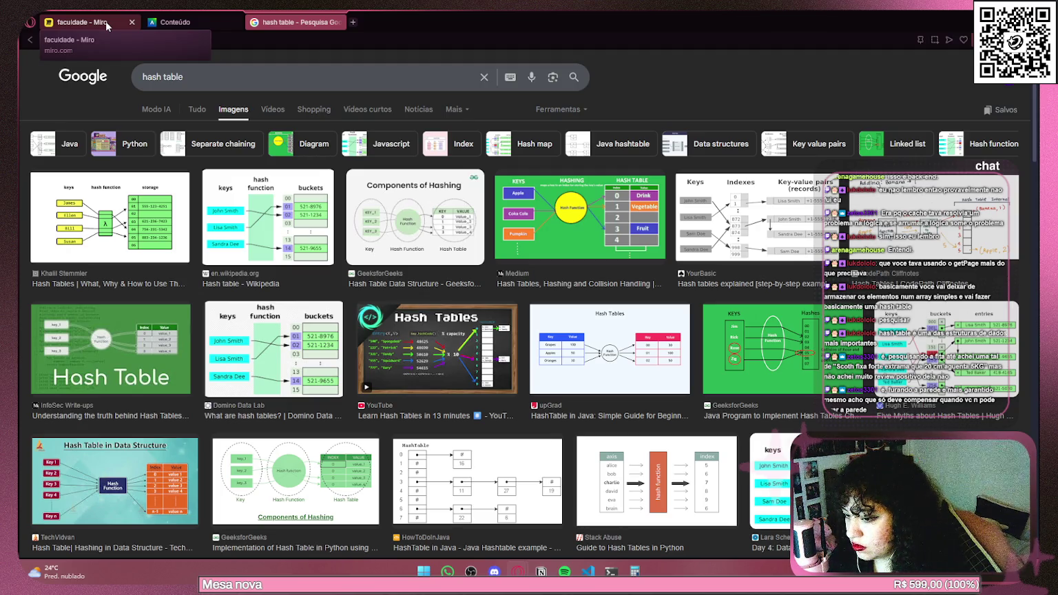
left_click(106, 21)
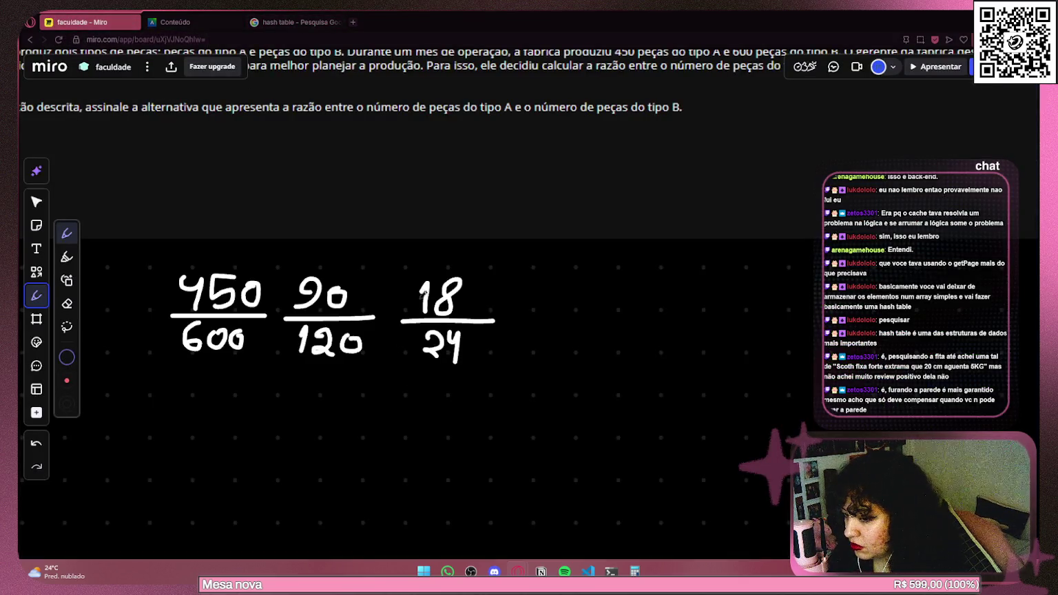
Switch from the browser to Visual Studio Code via the taskbar.
mouse_move(494, 571)
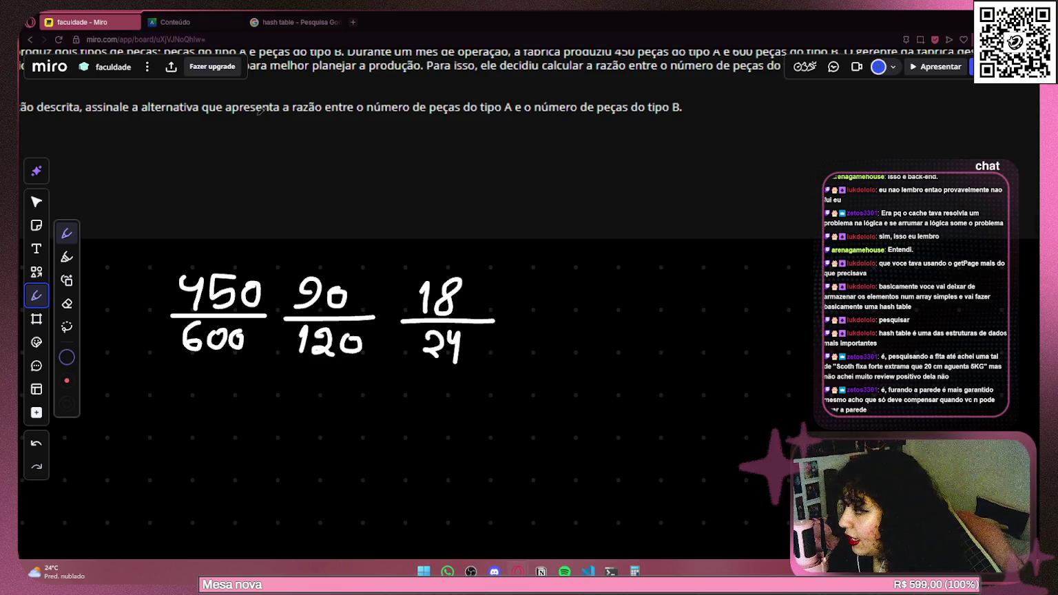
left_click(587, 571)
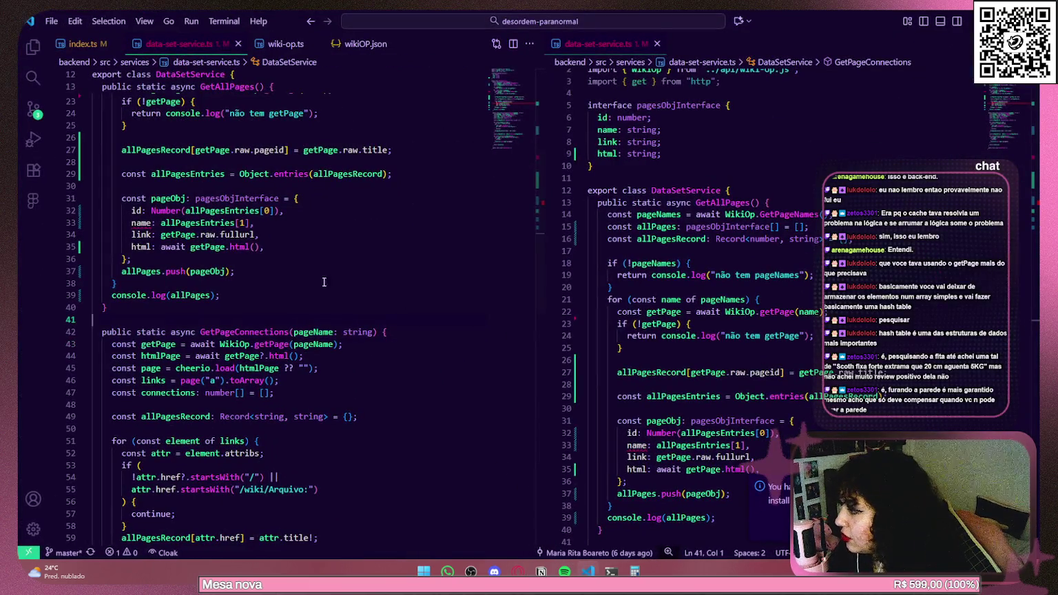
Inspect line 29's Object.entries call and its documentation tooltip.
left_click(236, 173)
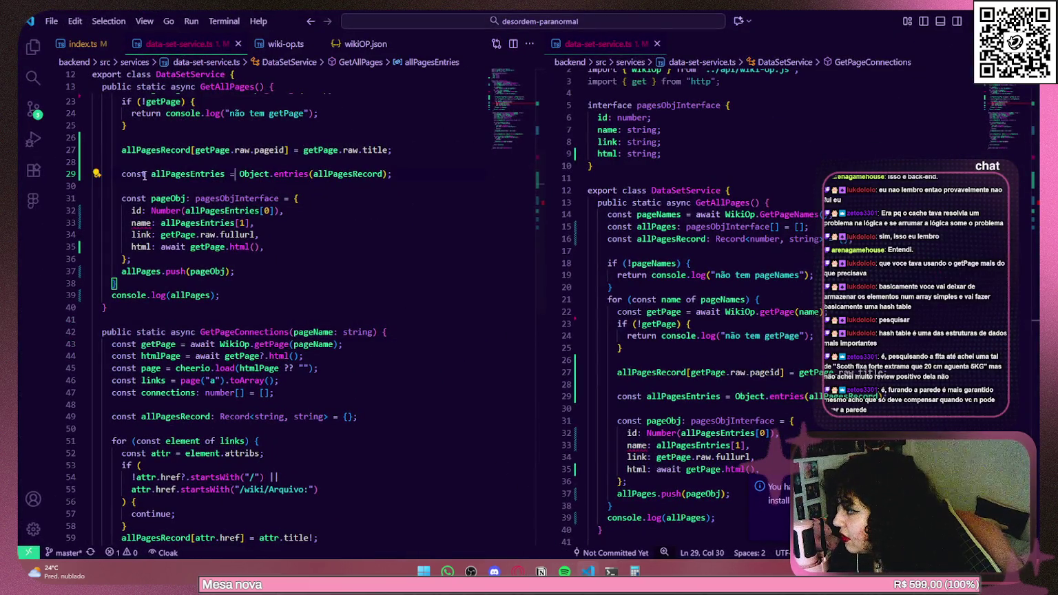
key("End")
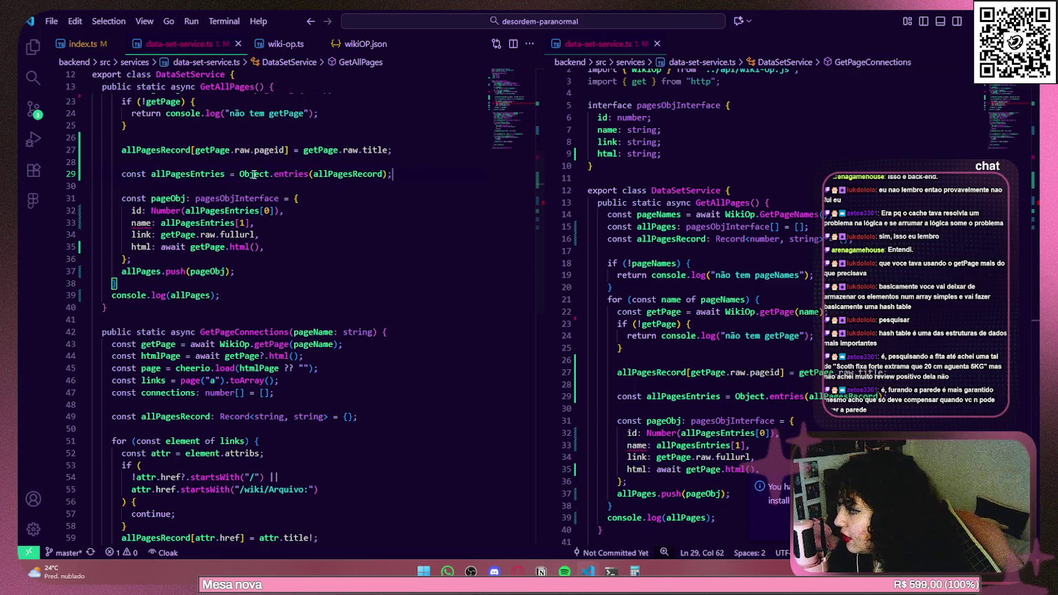
mouse_move(298, 172)
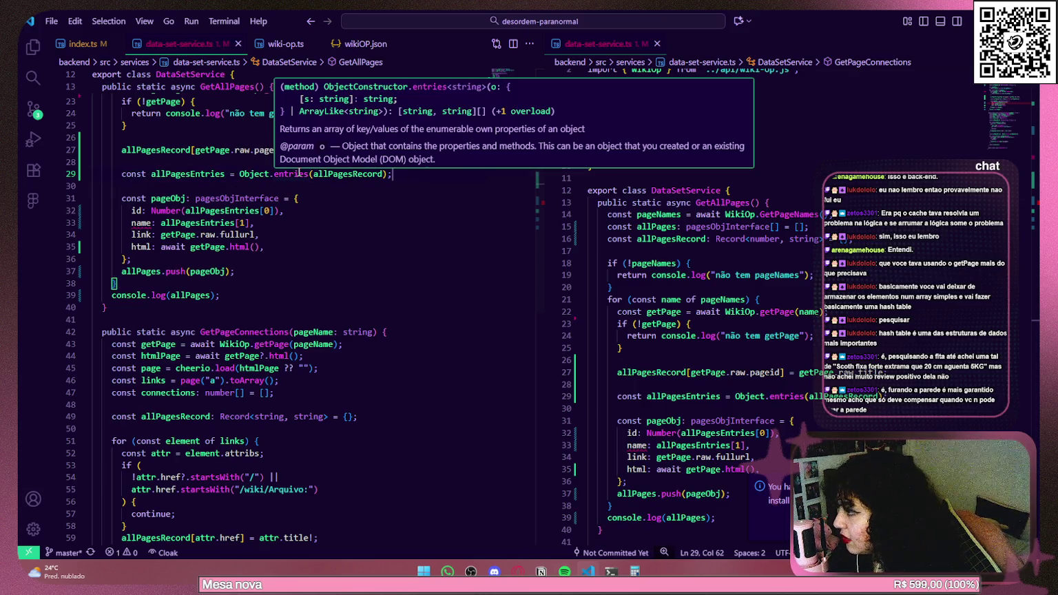
mouse_move(253, 174)
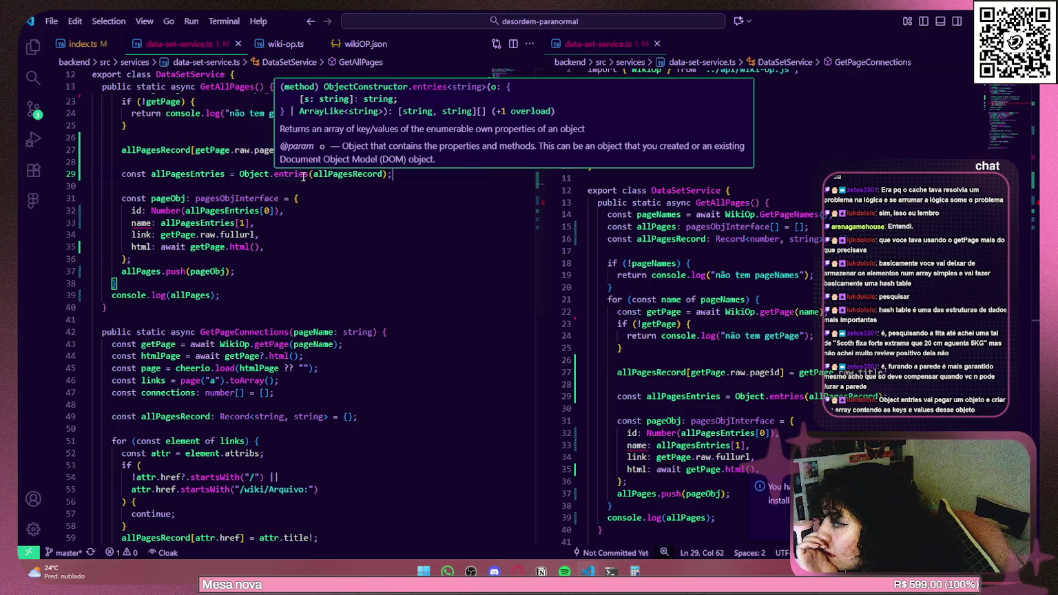
Check the pageObj name and id fields, then return to the Miro board.
left_click(333, 227)
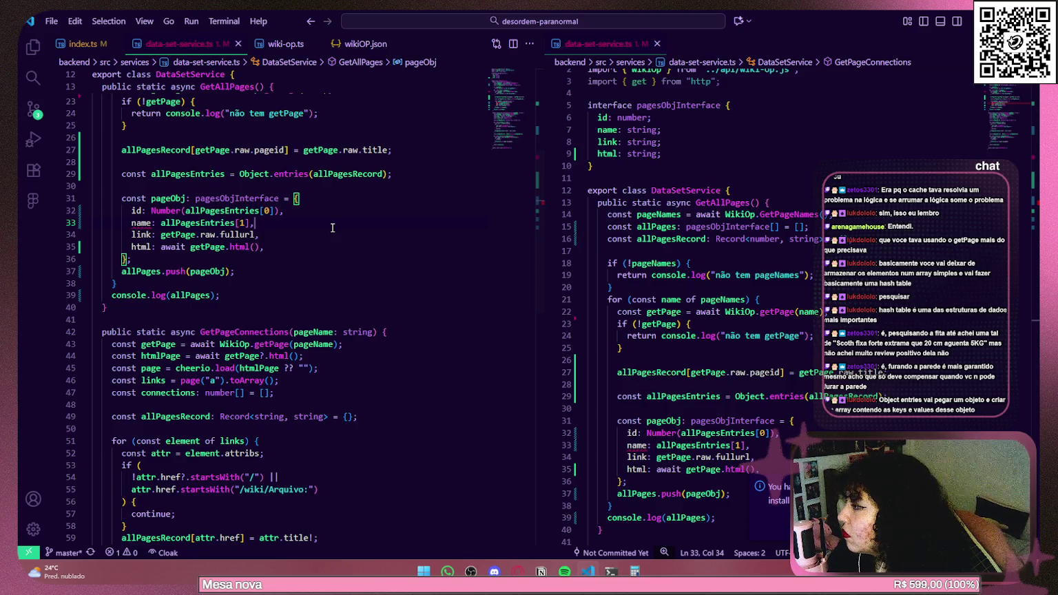
left_click(329, 212)
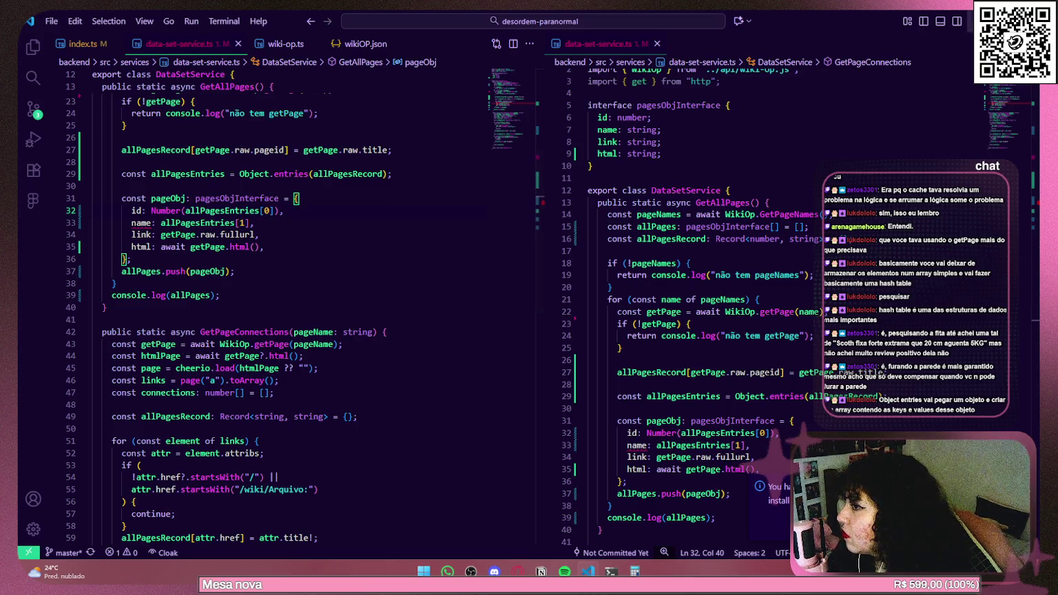
key("alt+Tab")
left_click_drag(511, 300, 467, 224)
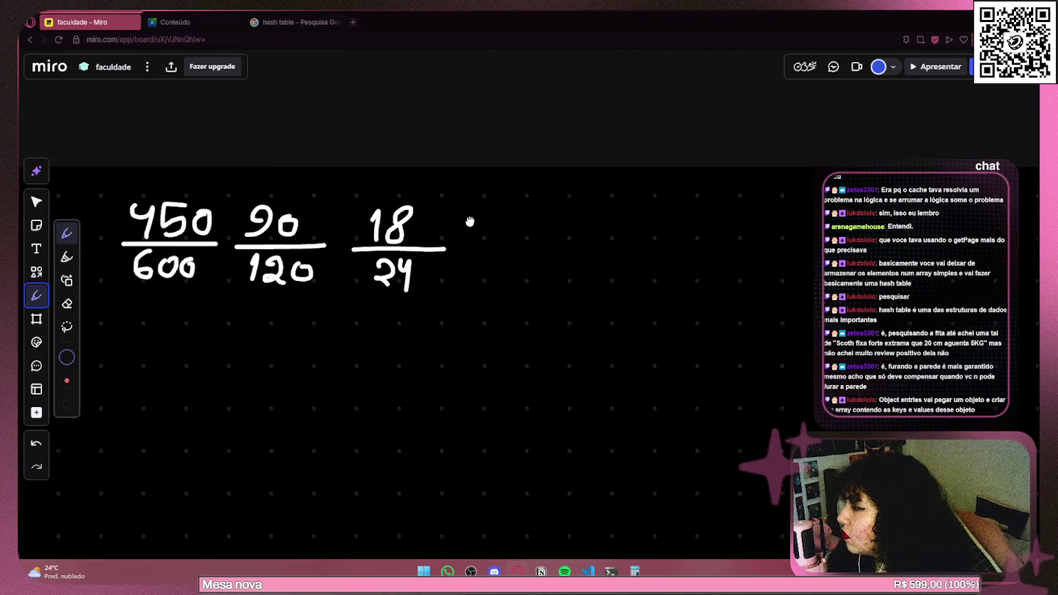
Compute 24 ÷ 3 = 8 and write 8 under a new fraction line after 18/24.
key("alt+Tab")
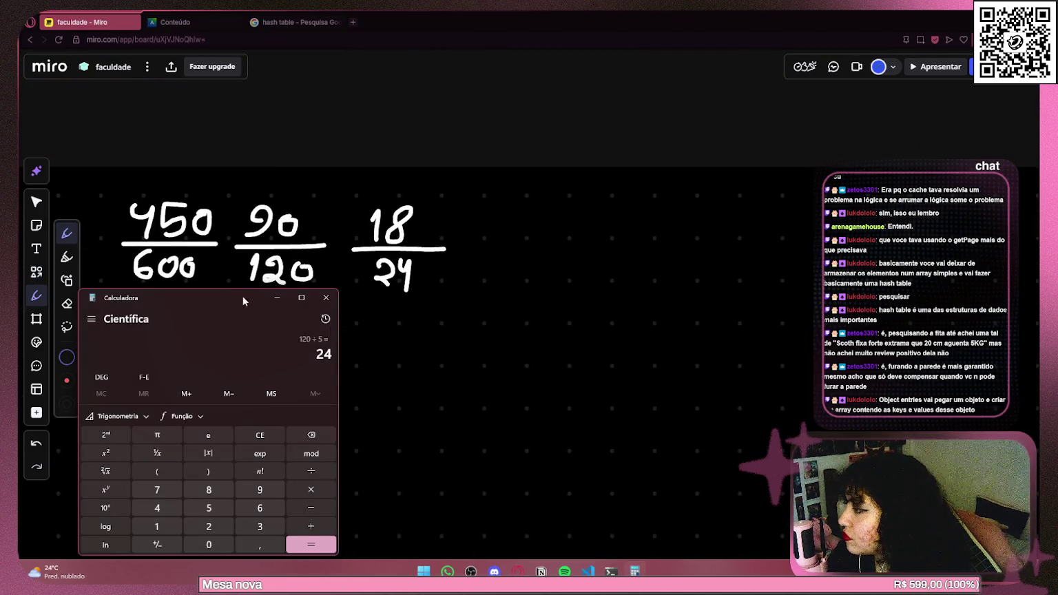
left_click_drag(242, 296, 249, 202)
left_click(329, 377)
left_click(268, 431)
left_click(325, 448)
left_click_drag(468, 245, 592, 245)
mouse_move(535, 267)
left_mouse_down()
mouse_move(529, 291)
mouse_move(531, 270)
left_mouse_up()
Compute 18 ÷ 3 = 6 and write 6 above the 8.
left_click(641, 570)
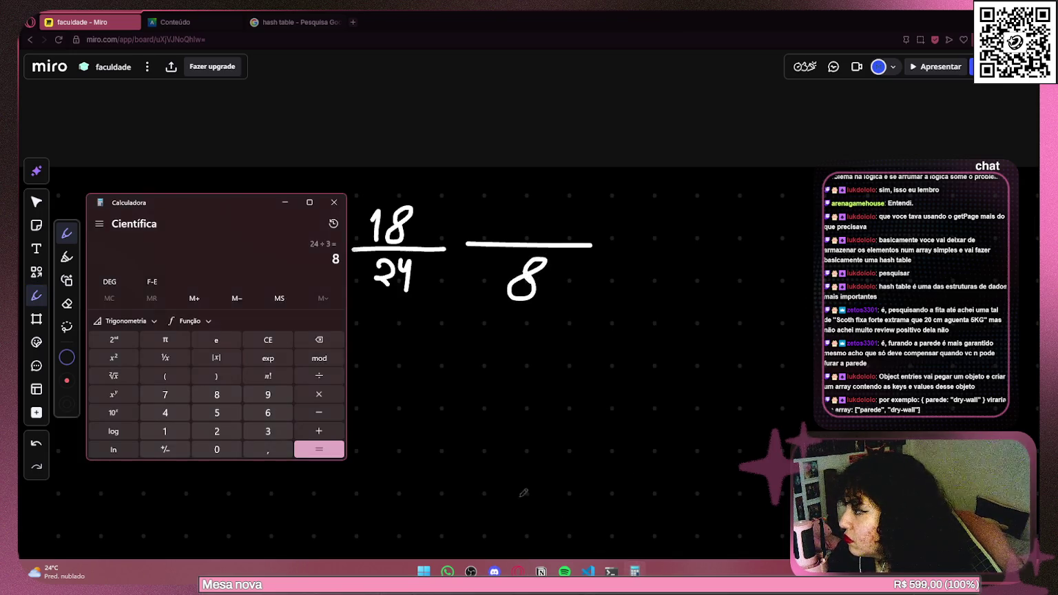
left_click(165, 431)
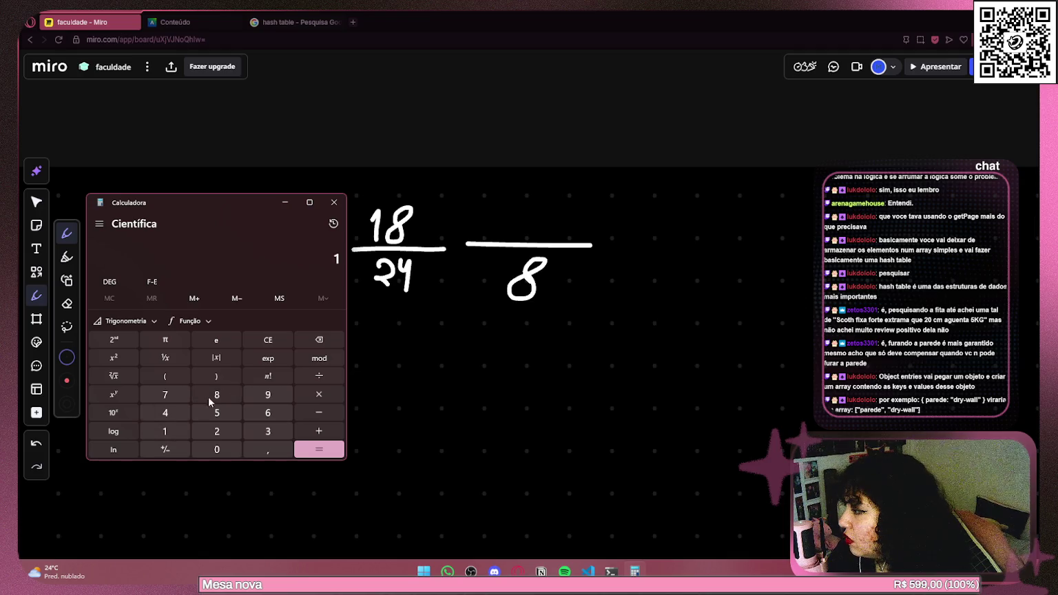
left_click(216, 395)
left_click(332, 376)
left_click(279, 431)
left_click(318, 449)
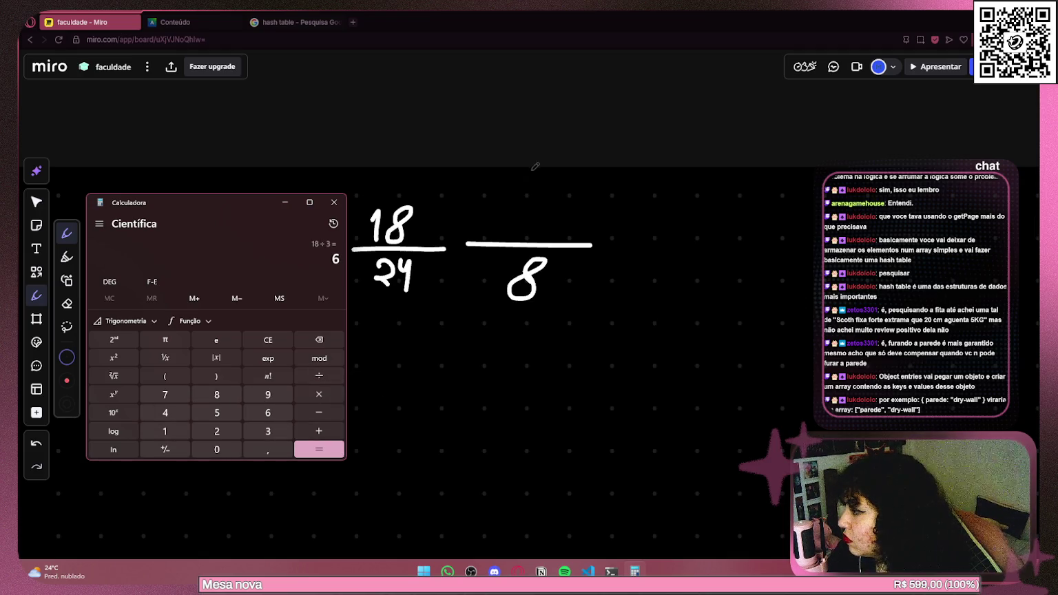
left_click_drag(543, 206, 532, 221)
Handwrite the final fraction 3/4 to the right of 6/8.
scroll(339, 231, "down", 3)
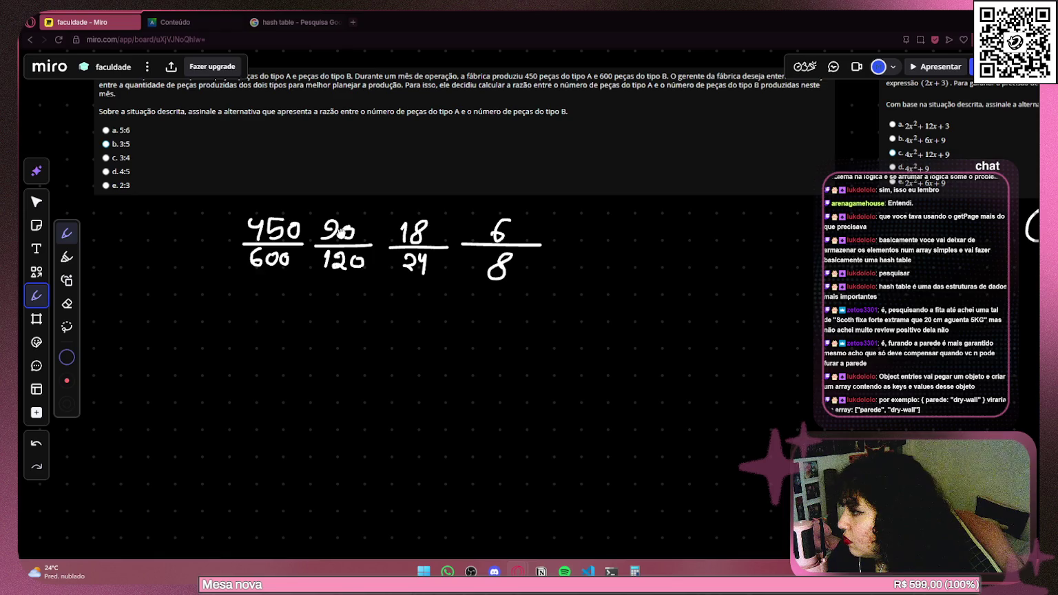
scroll(623, 266, "up", 3)
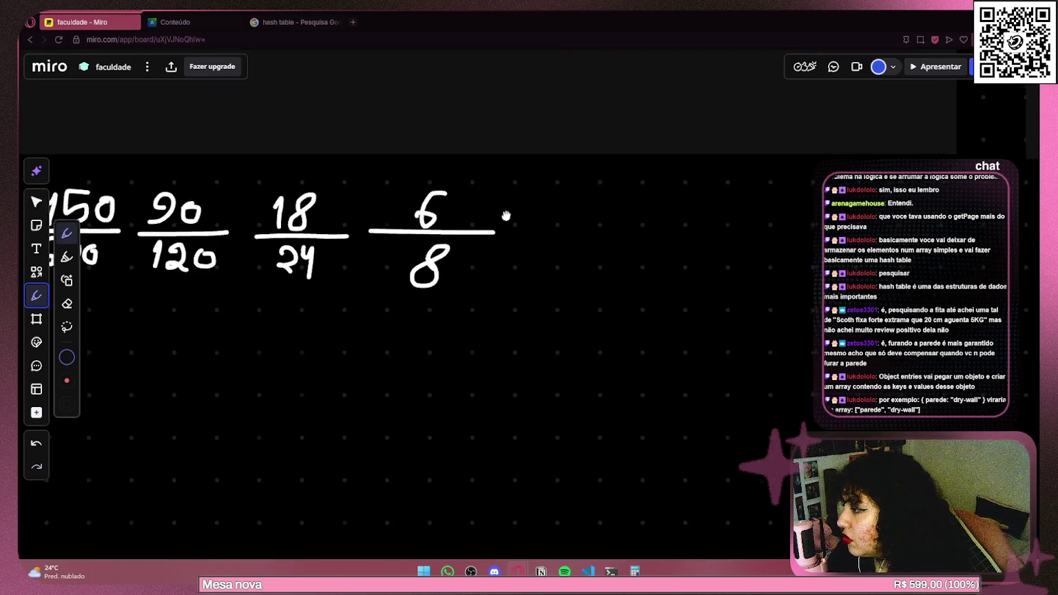
mouse_move(472, 204)
left_mouse_down()
mouse_move(482, 220)
mouse_move(472, 235)
left_mouse_up()
left_click_drag(442, 243, 531, 248)
mouse_move(474, 266)
left_mouse_down()
mouse_move(498, 269)
mouse_move(491, 279)
left_mouse_up()
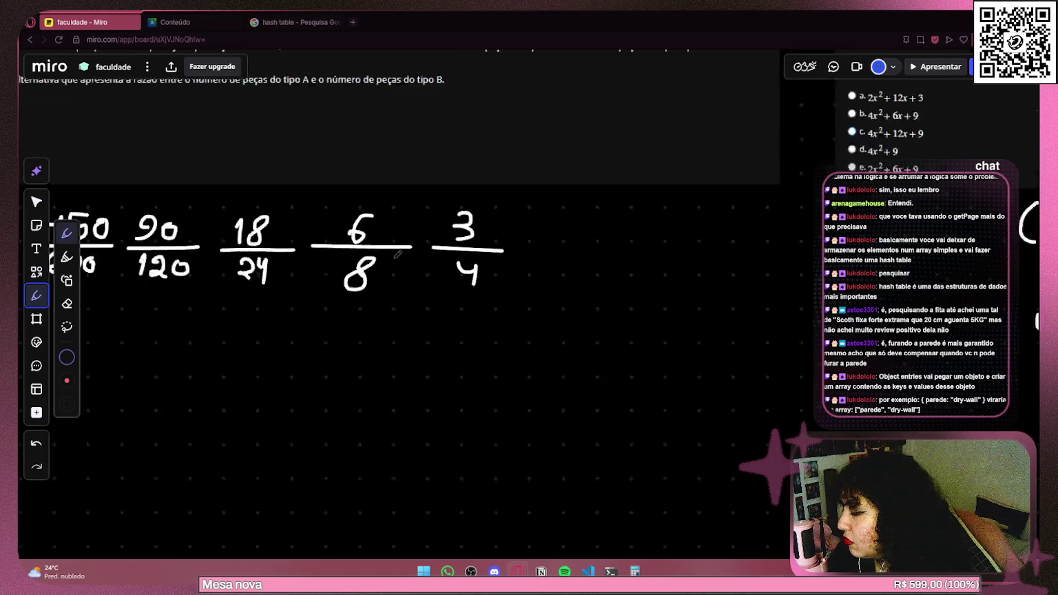
scroll(490, 279, "down", 2)
left_click_drag(399, 229, 626, 229)
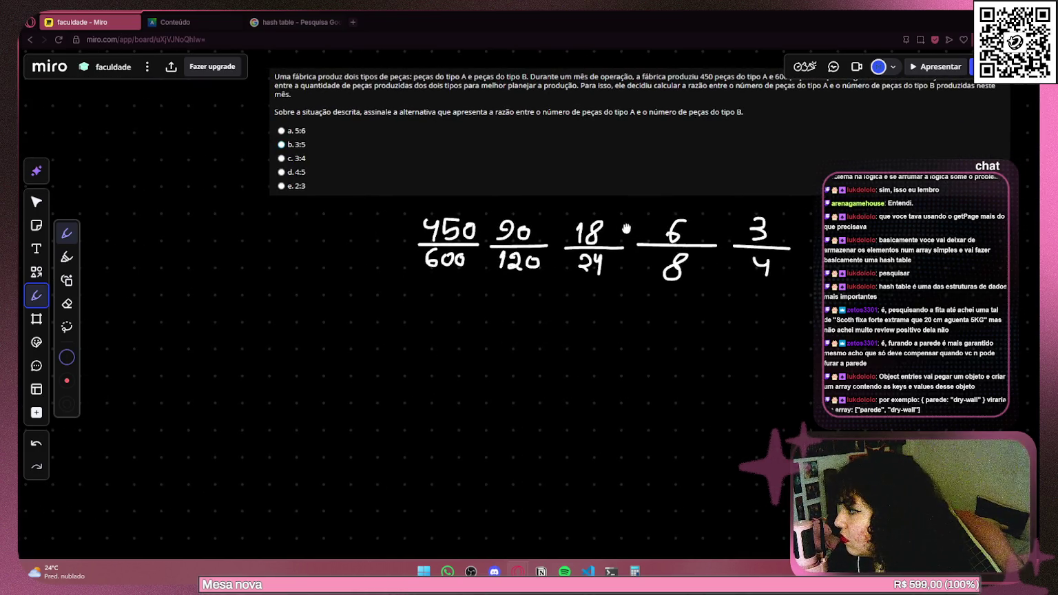
Mark option c. 3:4 as the answer to Pergunta 4 in the quiz.
left_click(176, 22)
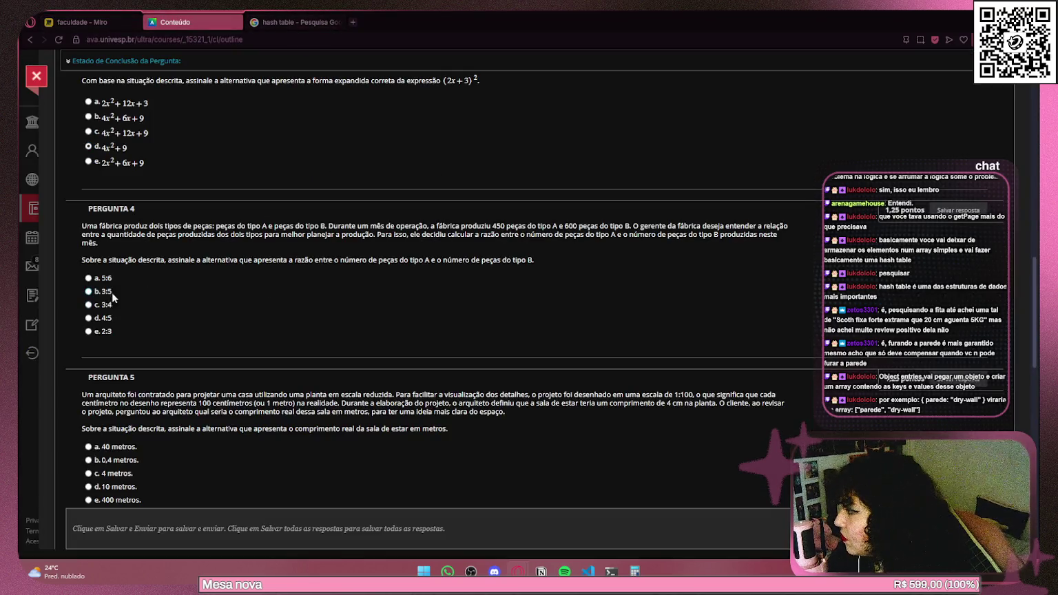
left_click(88, 304)
scroll(258, 232, "down", 3)
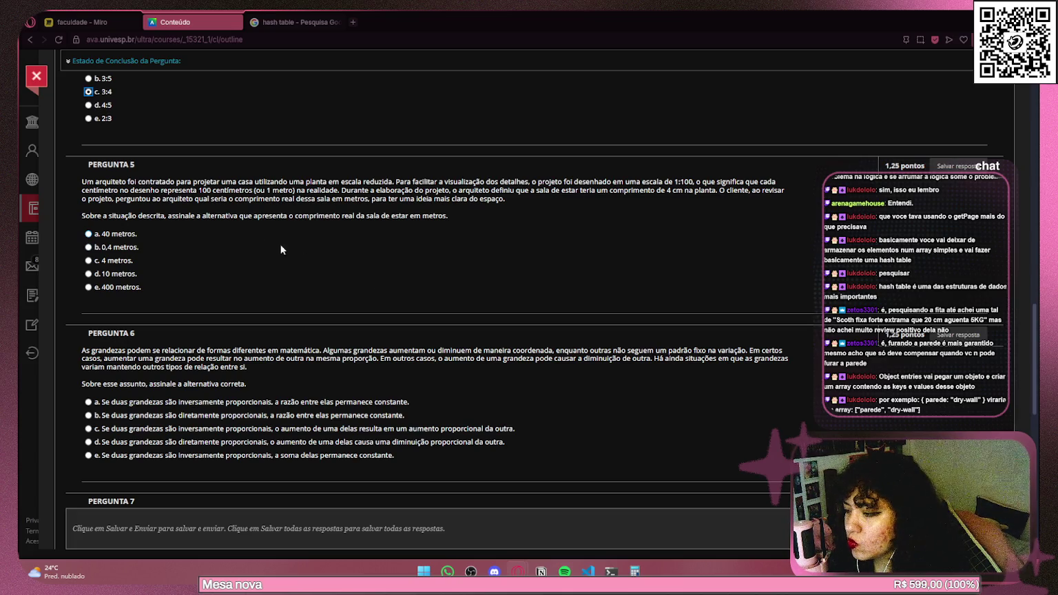
Cycle through the Miro, image search and quiz tabs, then undo the last loop edit in VS Code.
left_click(86, 22)
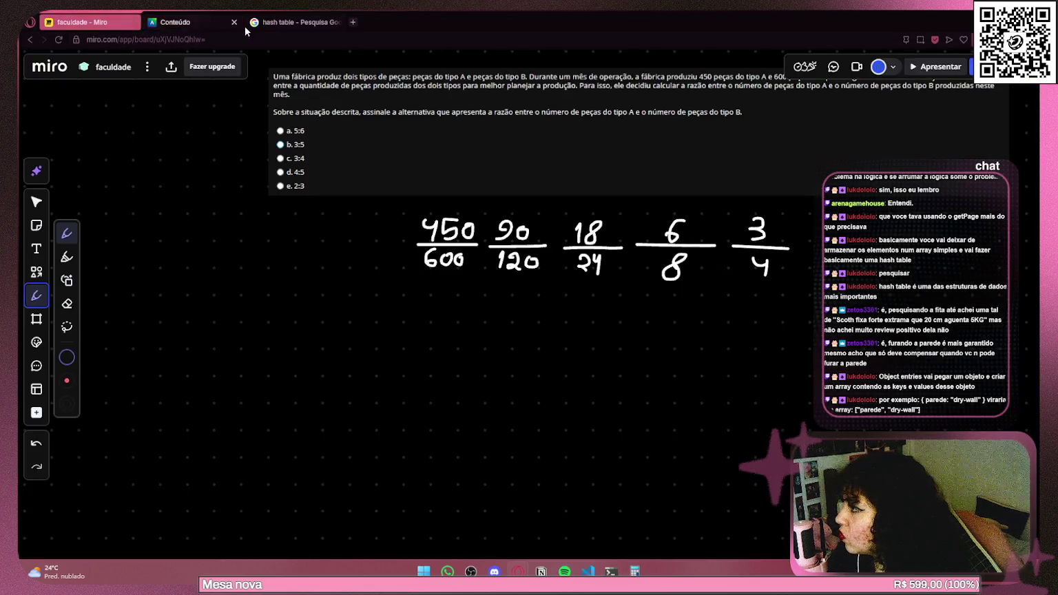
left_click(303, 22)
left_click(179, 22)
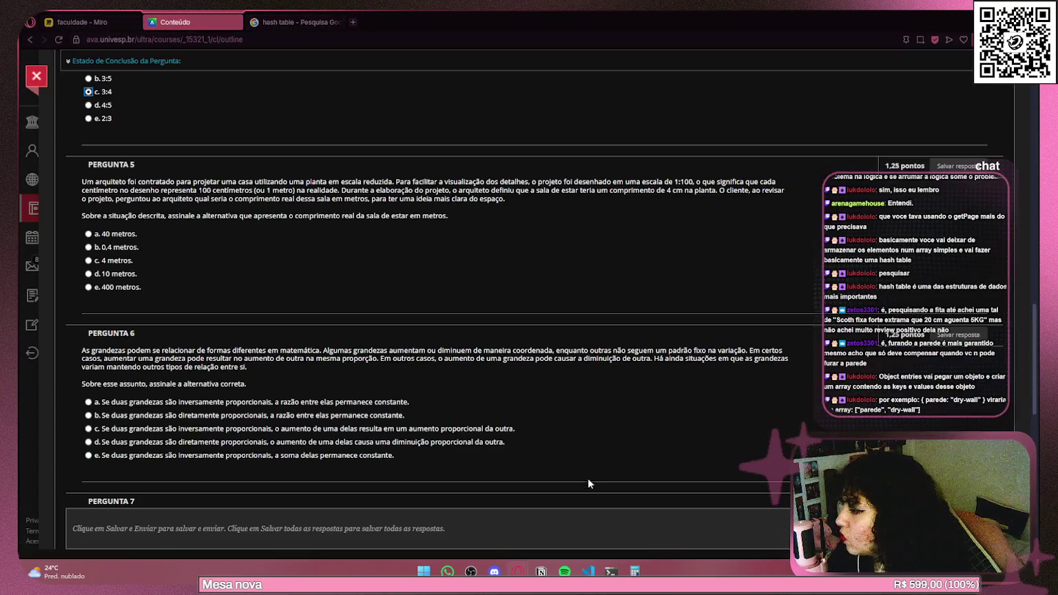
key("alt+Tab")
key("ctrl+z")
key("ctrl+z")
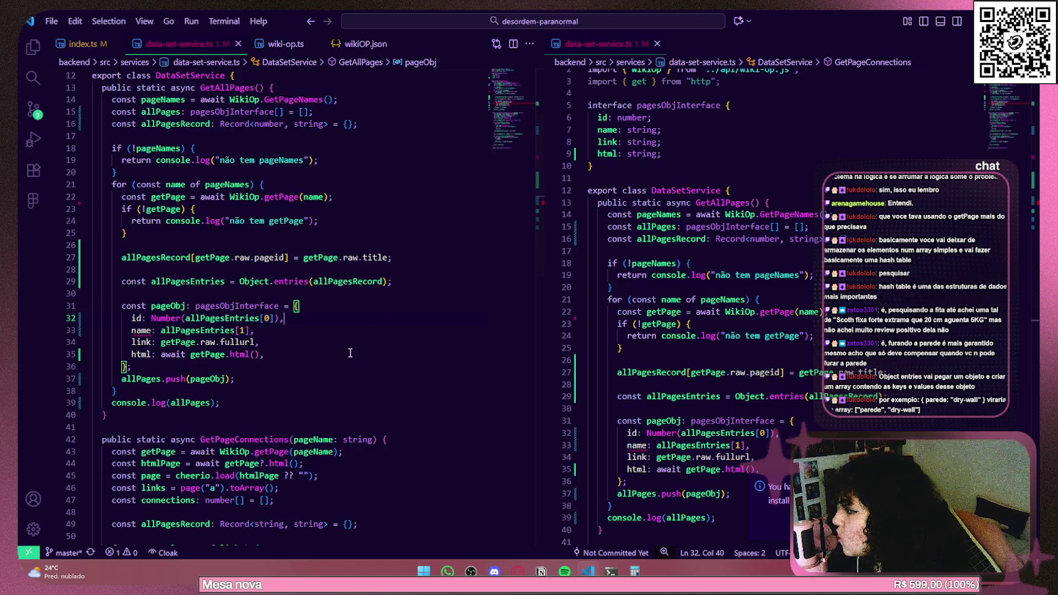
mouse_move(204, 281)
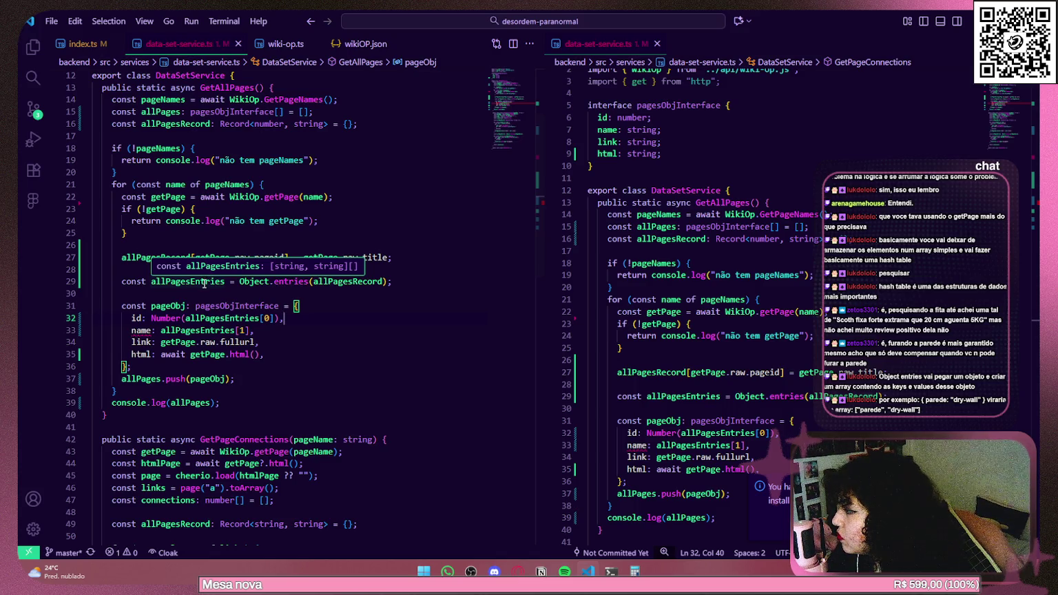
left_click(204, 282)
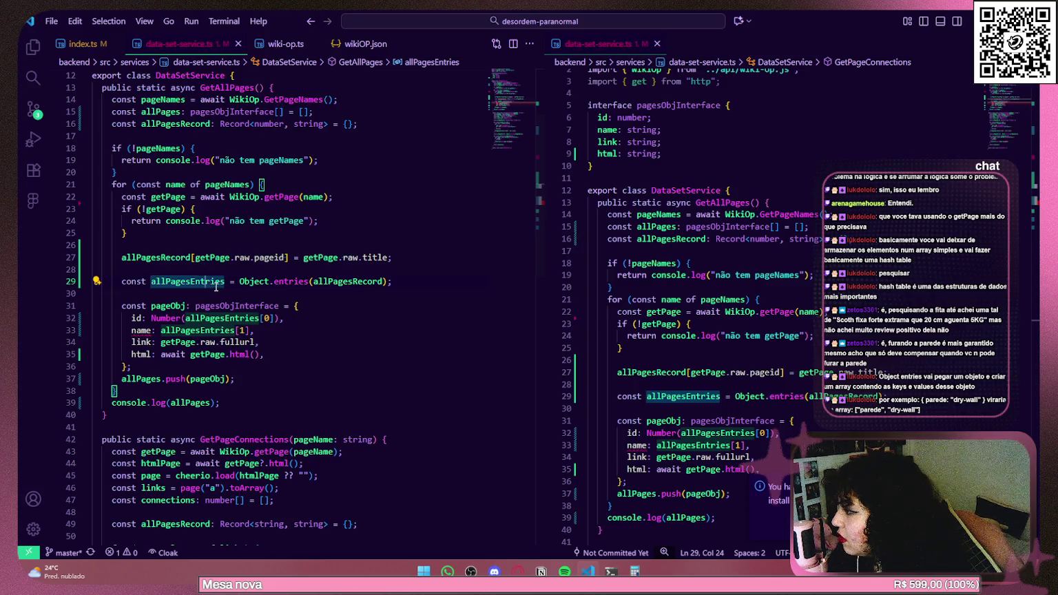
mouse_move(215, 286)
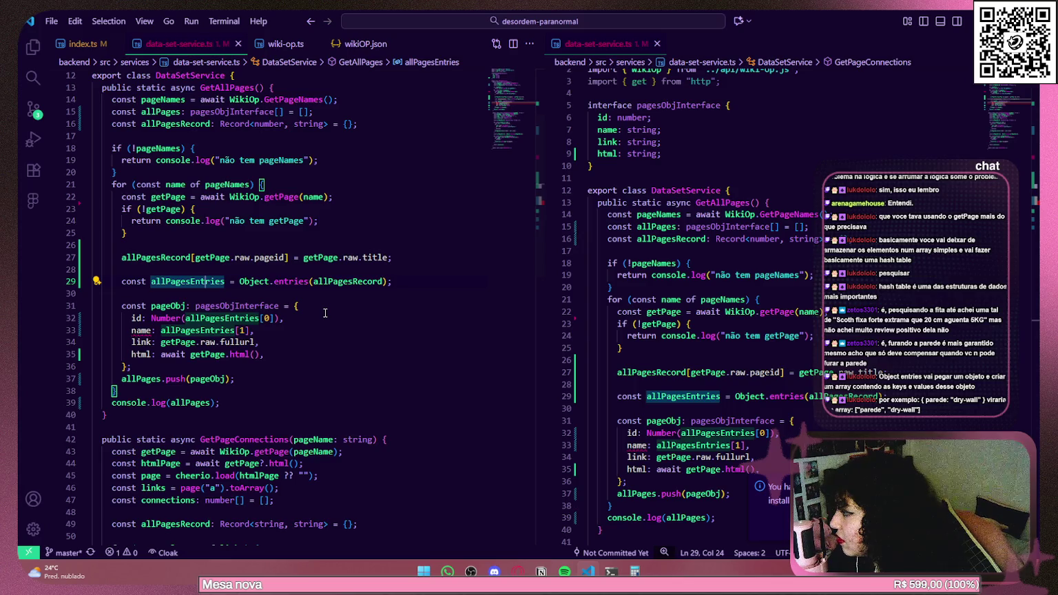
left_click(166, 184)
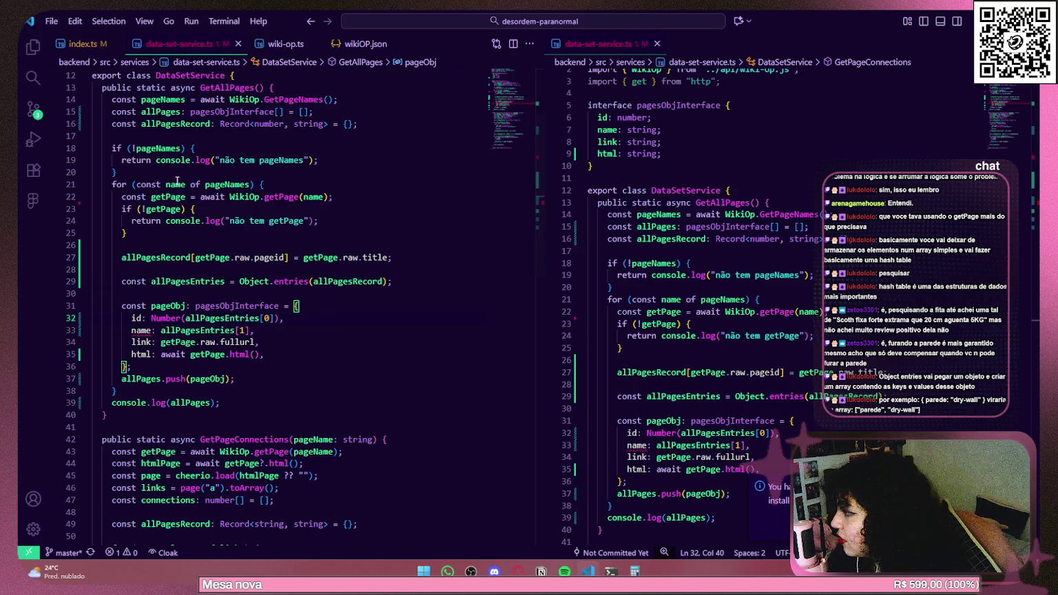
key("alt+Tab")
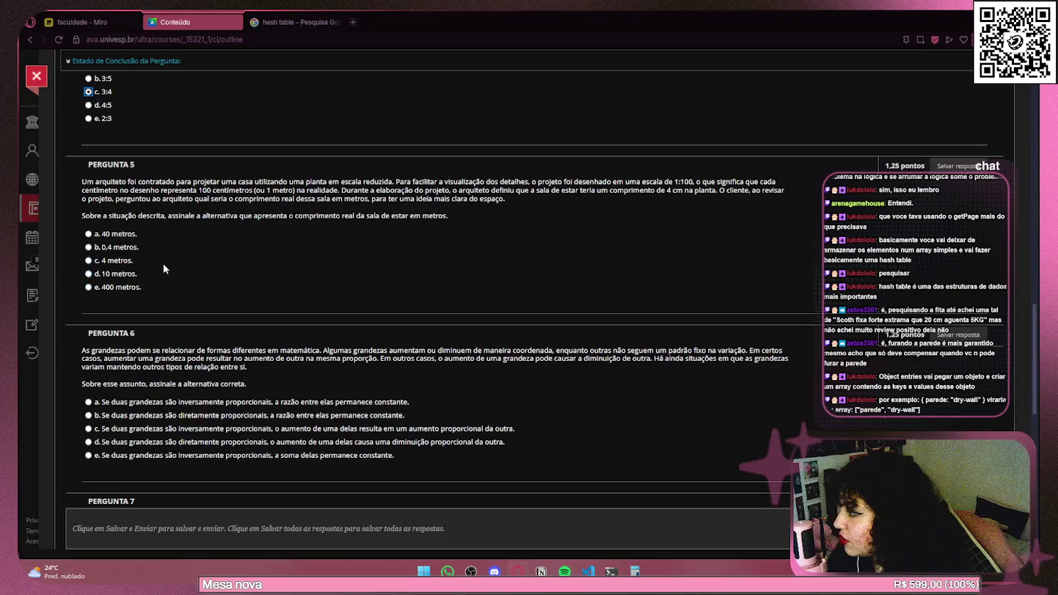
scroll(143, 229, "up", 2)
scroll(141, 214, "down", 2)
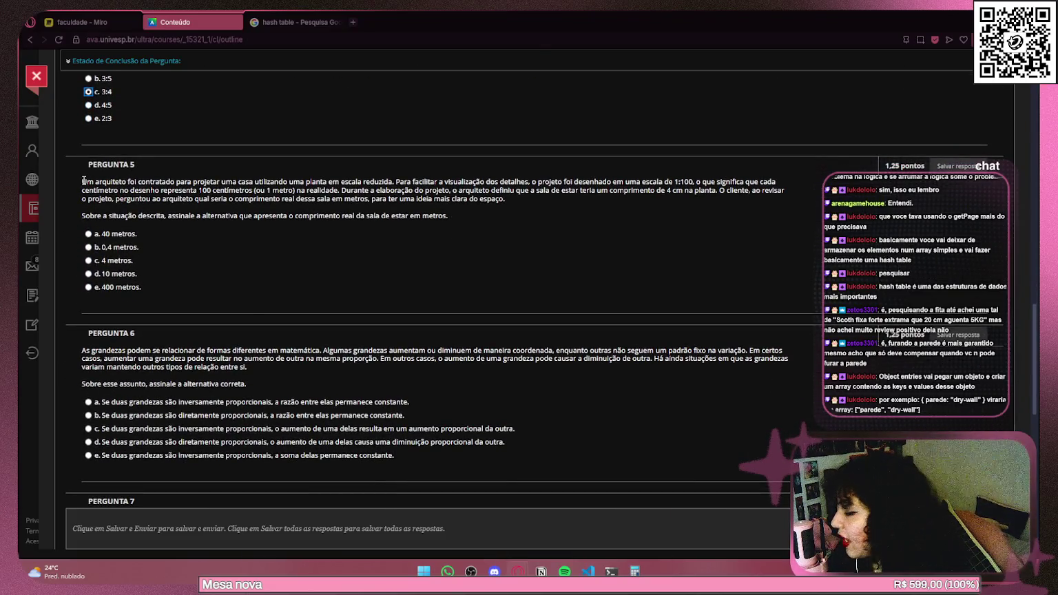
scroll(83, 180, "down", 6)
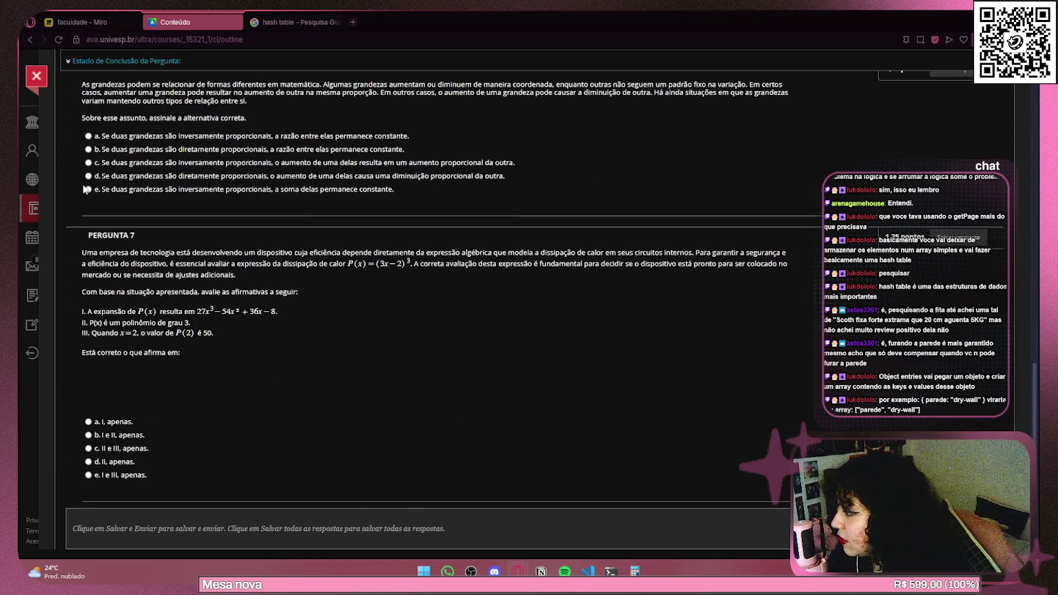
scroll(204, 268, "up", 7)
scroll(203, 268, "up", 1)
scroll(203, 268, "down", 1)
triple_click(105, 234)
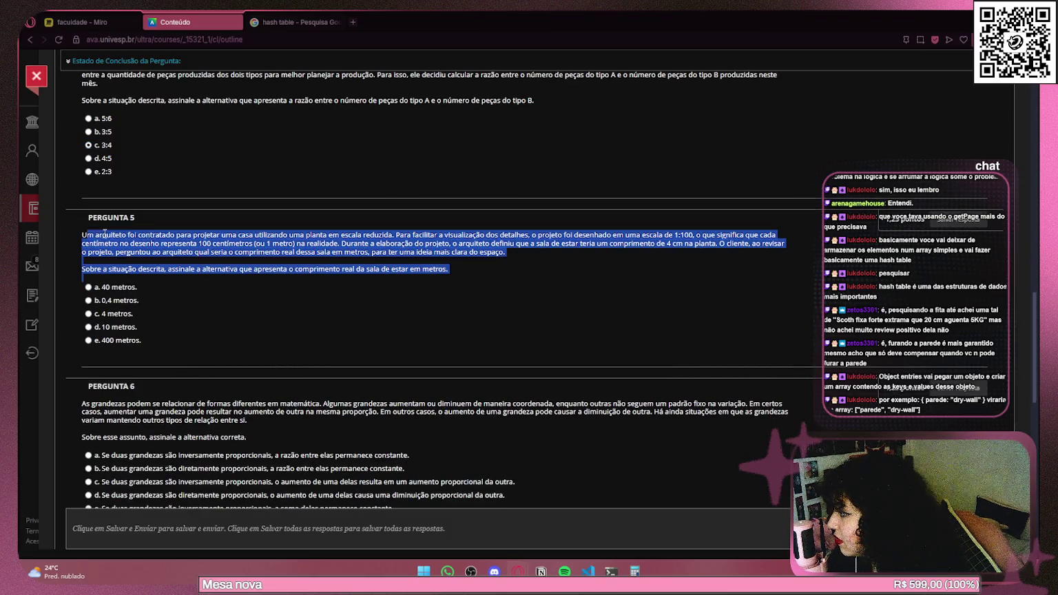
left_click(170, 237)
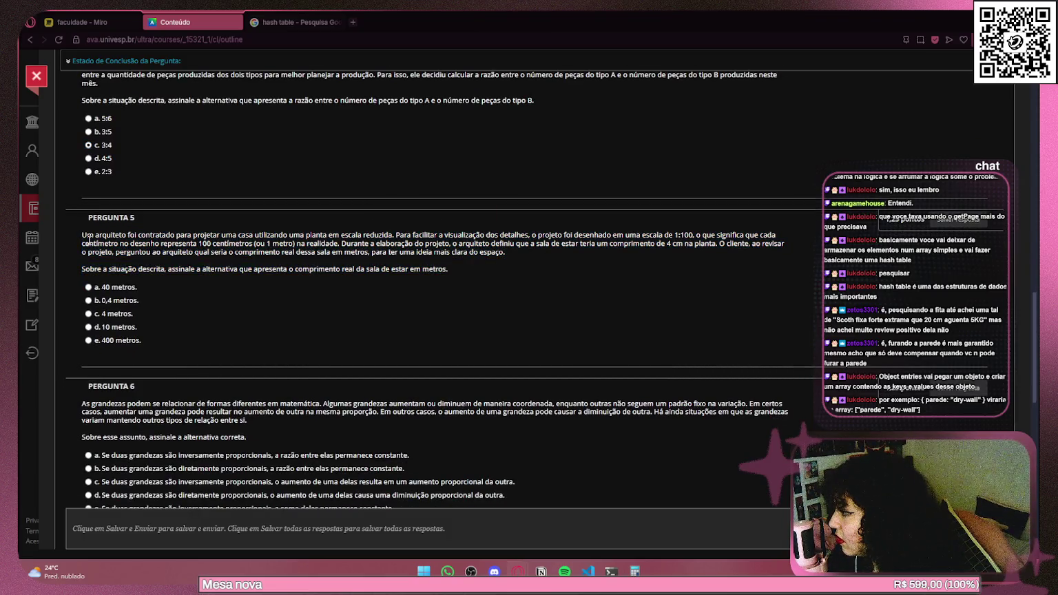
left_click_drag(96, 235, 672, 235)
mouse_move(674, 236)
left_mouse_down()
mouse_move(767, 235)
mouse_move(114, 244)
mouse_move(718, 244)
left_mouse_up()
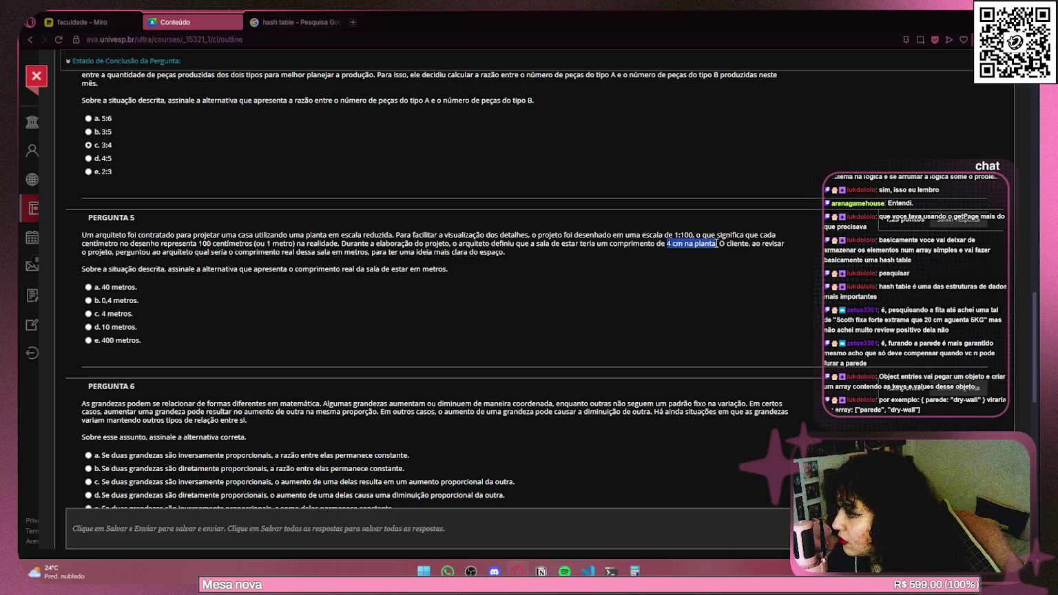
mouse_move(727, 244)
left_mouse_down()
mouse_move(448, 272)
mouse_move(93, 253)
mouse_move(216, 263)
mouse_move(244, 253)
mouse_move(510, 252)
left_mouse_up()
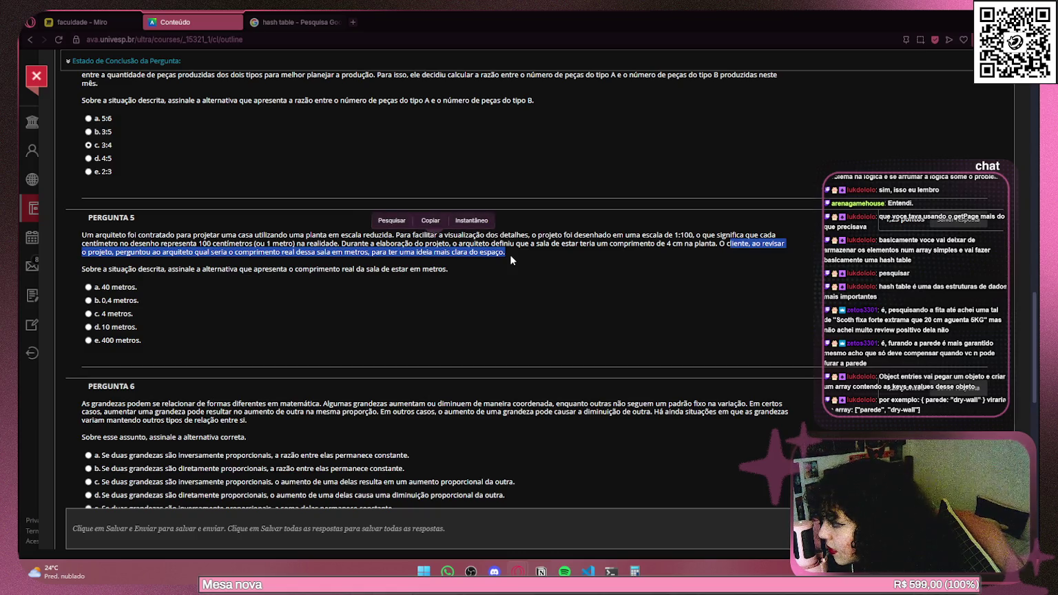
Answer question 5 with c. 4 metros and scroll down to question 6.
left_click(88, 313)
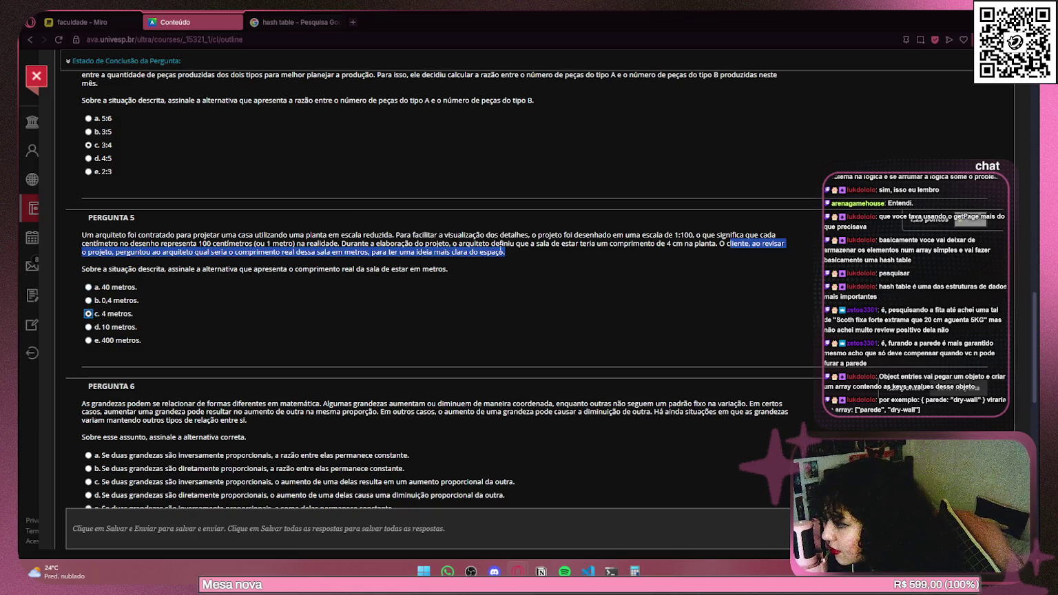
left_click(520, 255)
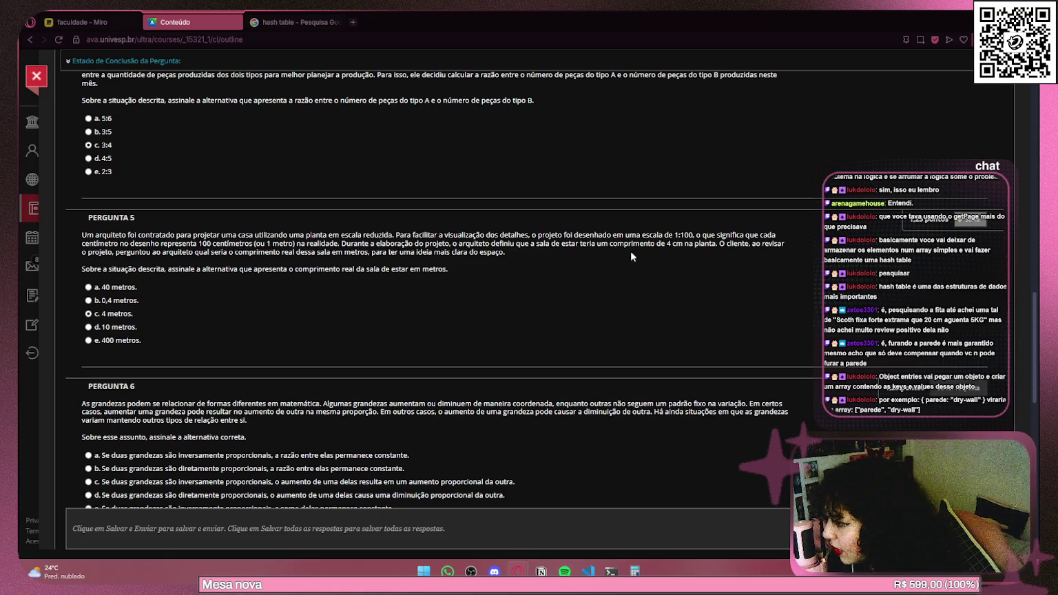
scroll(530, 243, "down", 2)
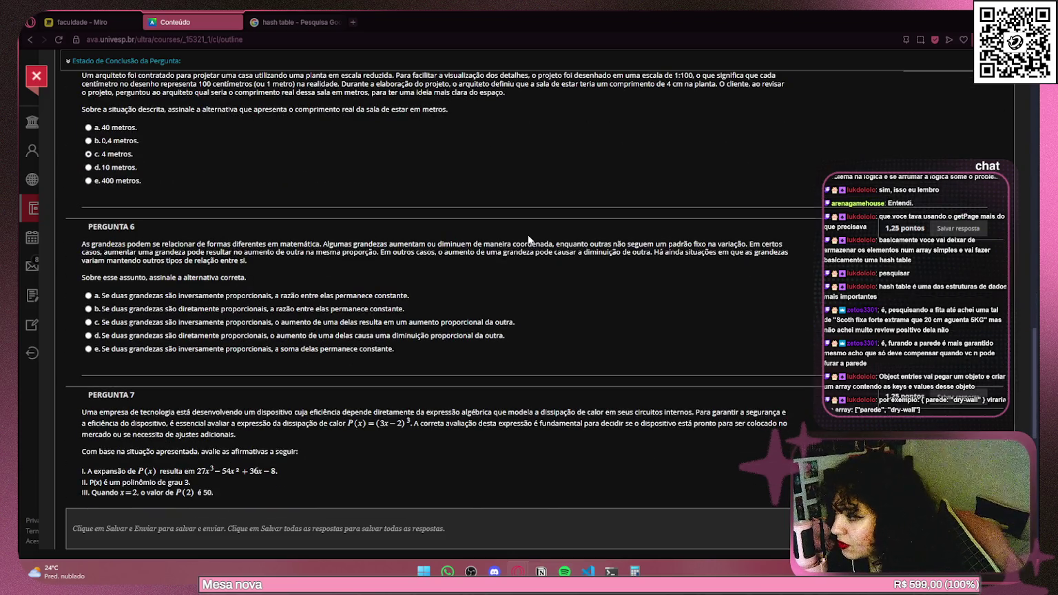
scroll(528, 239, "down", 1)
scroll(528, 239, "down", 1)
scroll(528, 239, "up", 1)
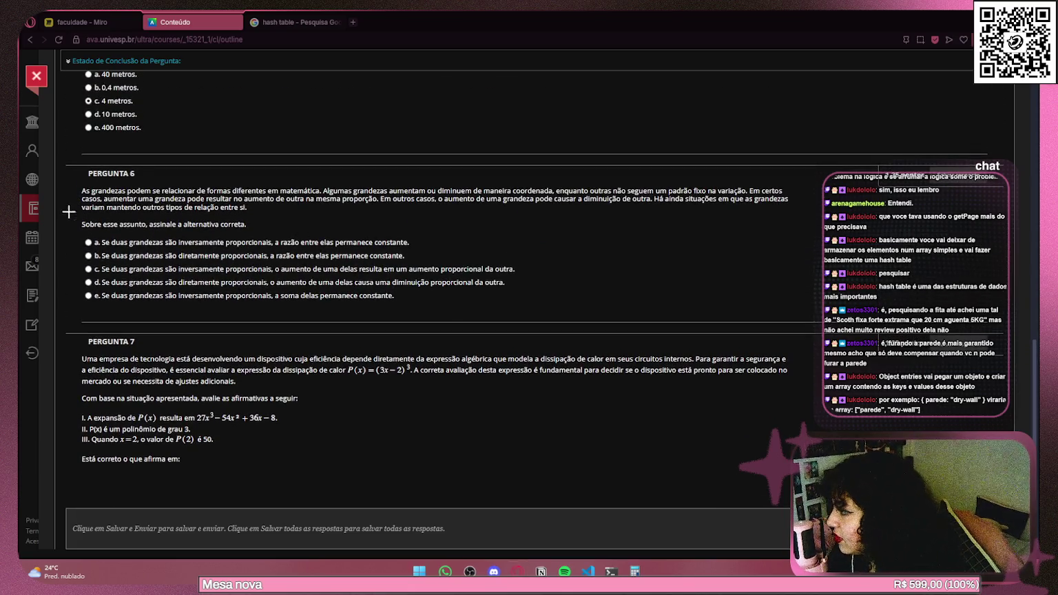
Snip question 6 with Win+Shift+S and return to the faculdade - Miro tab.
key("super+shift+s")
mouse_move(75, 181)
left_mouse_down()
mouse_move(873, 299)
mouse_move(803, 307)
left_mouse_up()
left_click(82, 22)
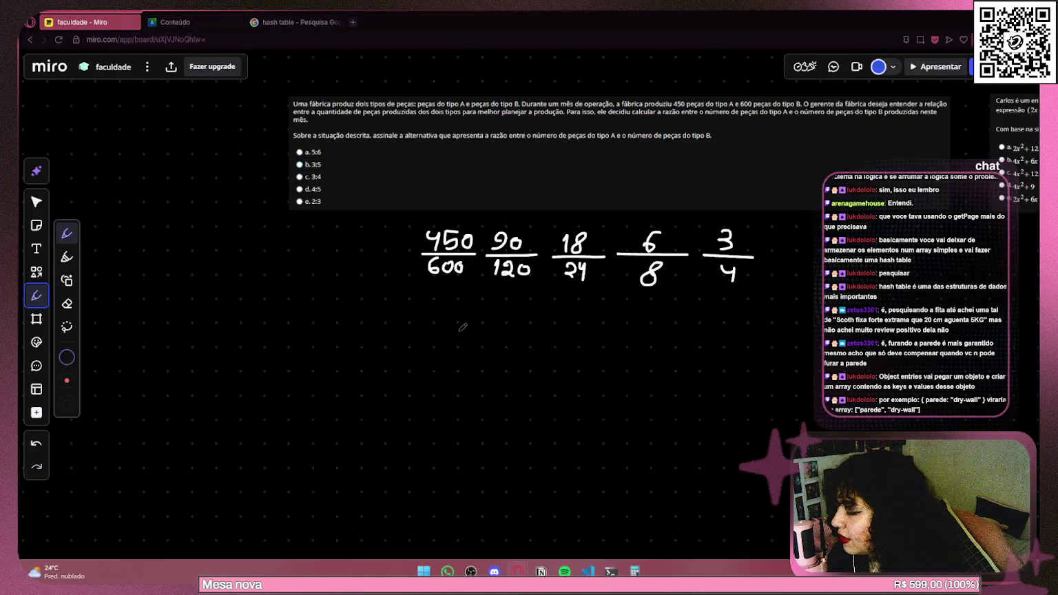
Paste the question 6 capture onto the board, shrink it and nudge it slightly upward.
key("ctrl+v")
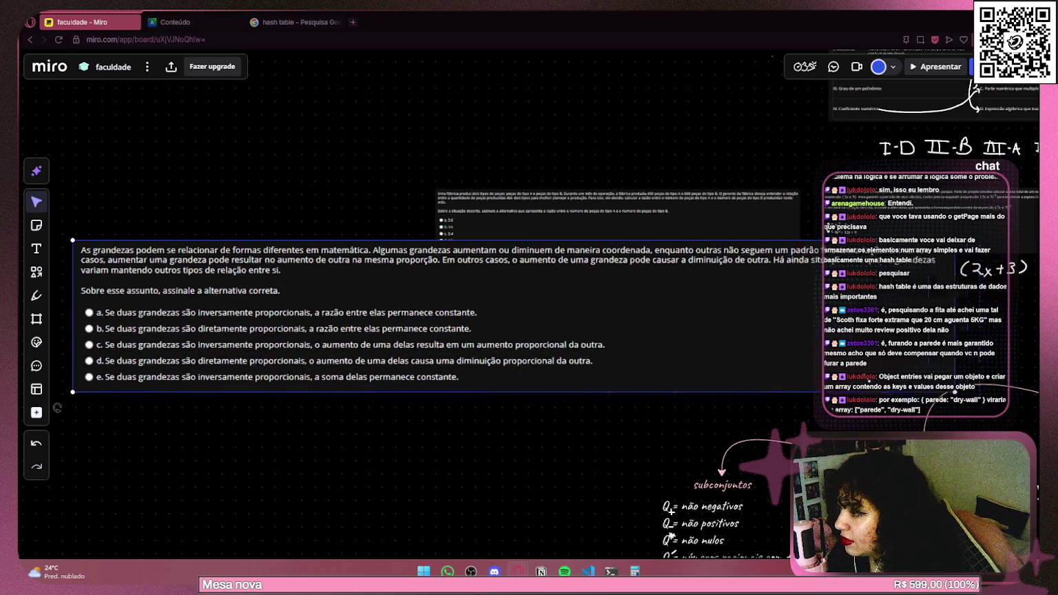
left_click_drag(984, 406, 410, 295)
left_click_drag(341, 267, 350, 223)
Zoom in and centre the question card so options a–e are easy to read.
scroll(120, 227, "up", 3)
scroll(283, 265, "up", 3)
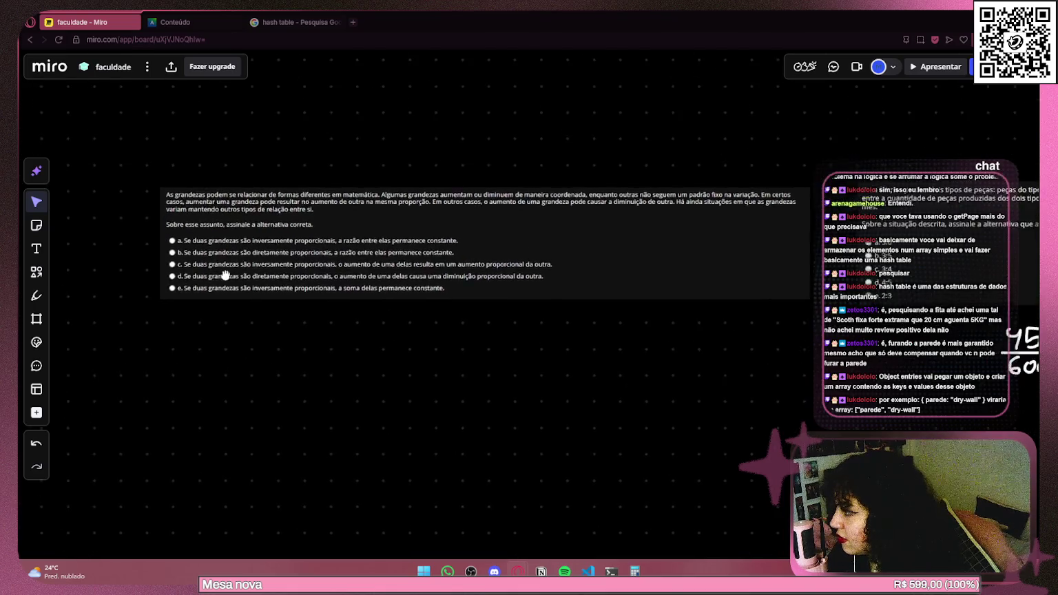
scroll(320, 356, "up", 2)
left_click_drag(320, 357, 307, 366)
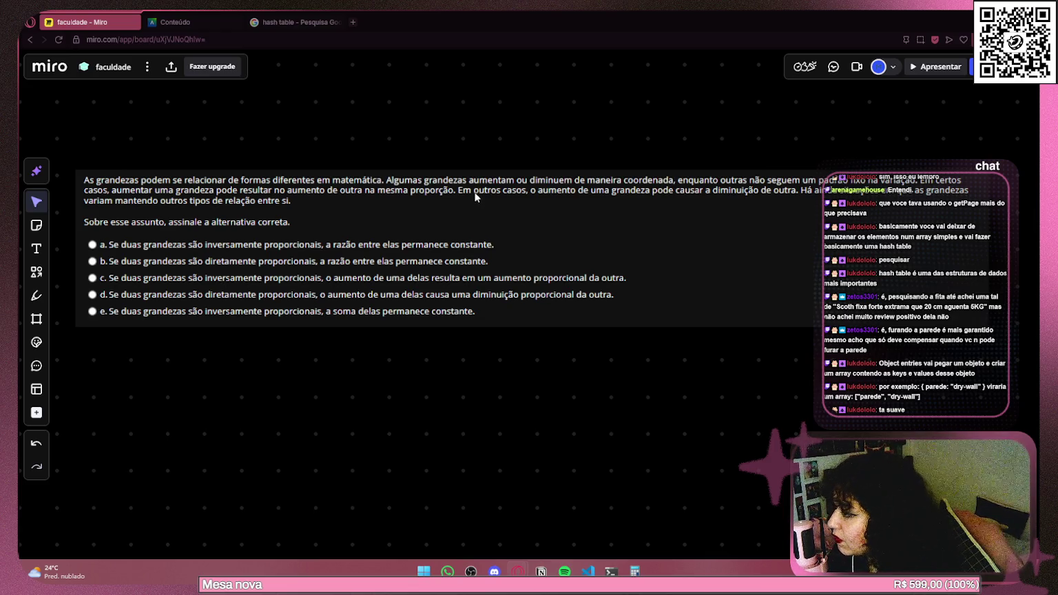
left_click(36, 296)
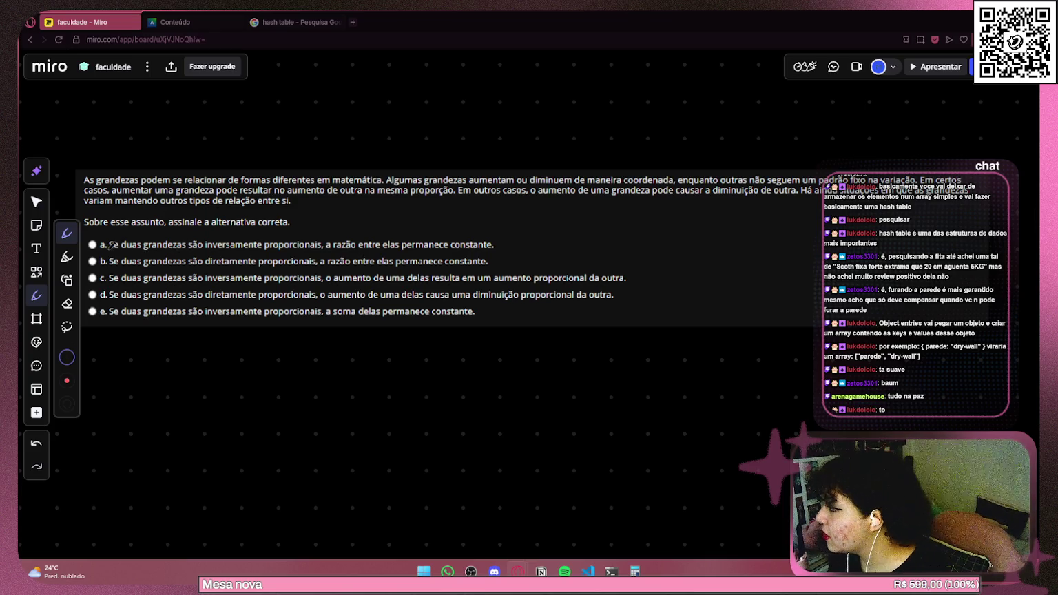
left_click_drag(109, 249, 497, 252)
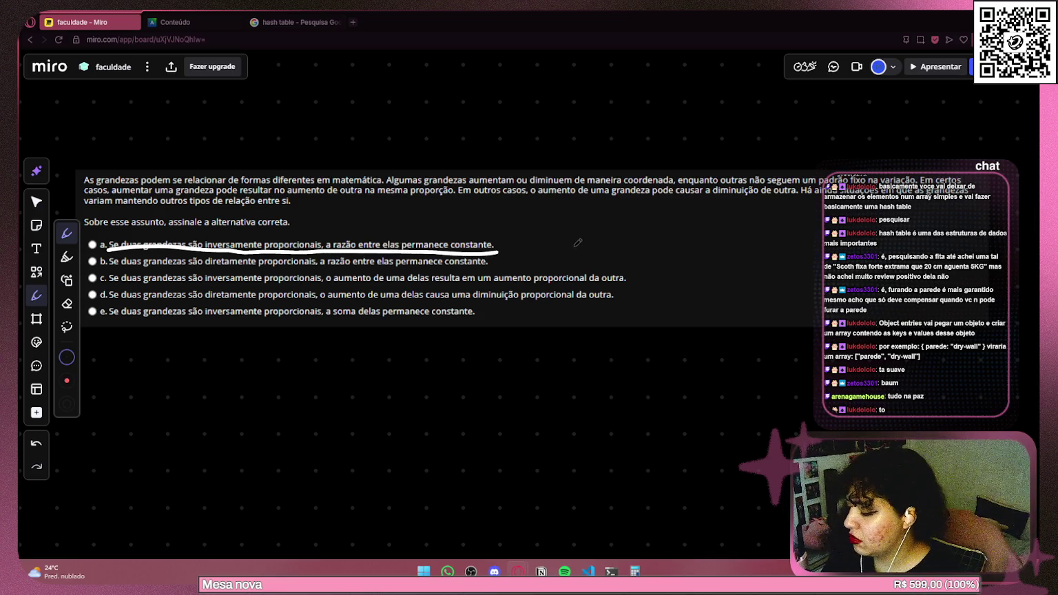
key("ctrl+z")
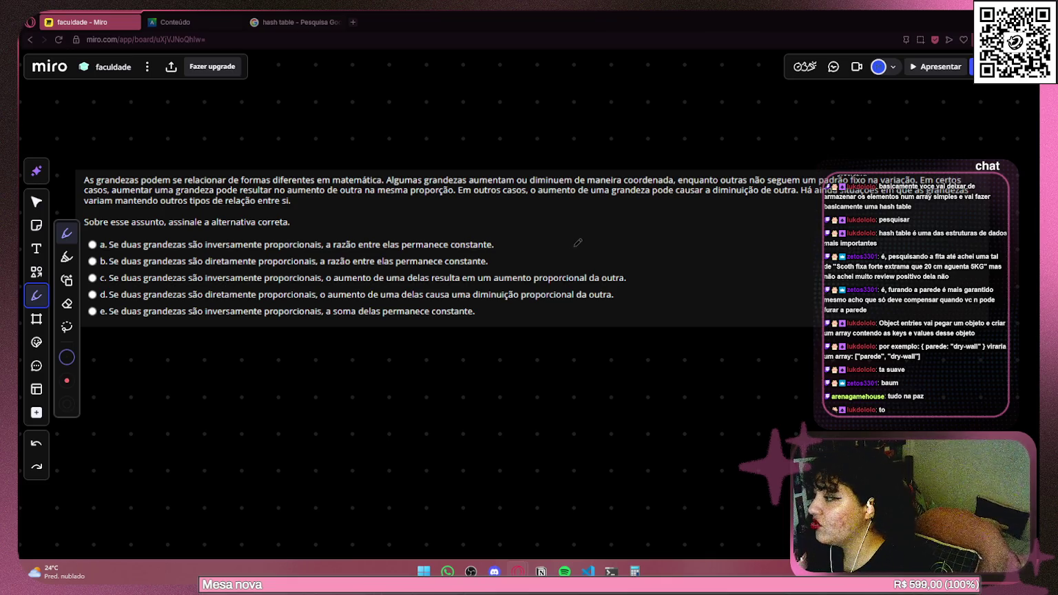
Strike out options a, c, d and e with pen marks so only option b remains.
mouse_move(482, 234)
left_mouse_down()
mouse_move(502, 254)
mouse_move(472, 249)
left_mouse_up()
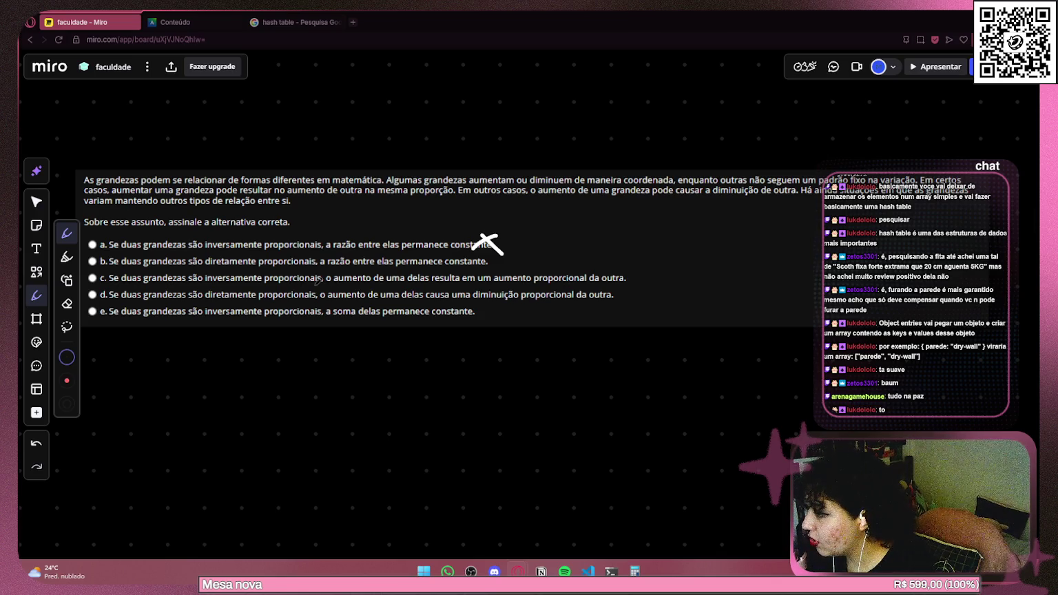
mouse_move(598, 268)
left_mouse_down()
mouse_move(623, 284)
mouse_move(592, 292)
left_mouse_up()
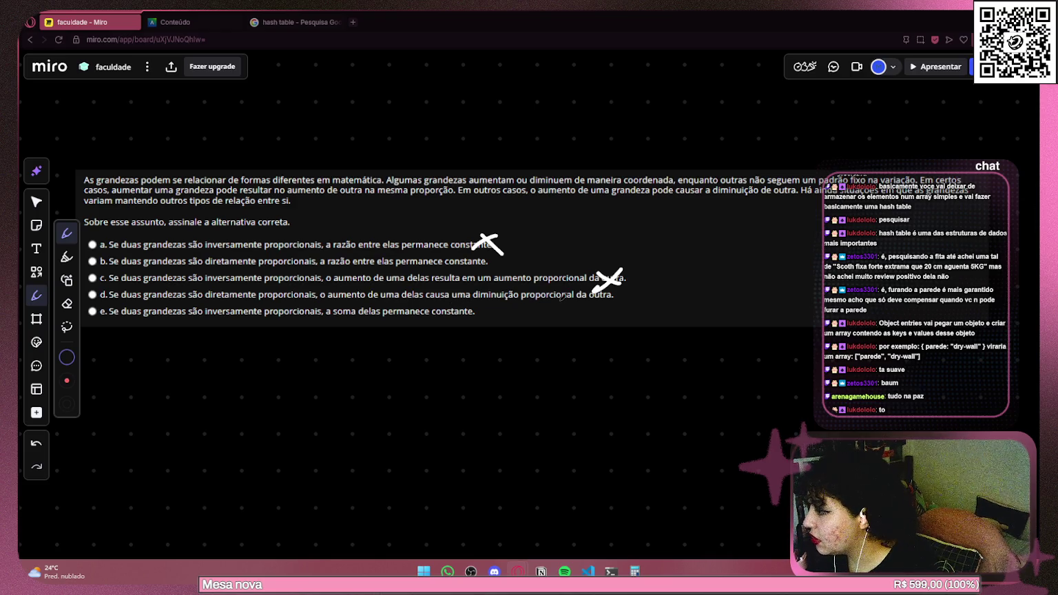
mouse_move(588, 282)
left_mouse_down()
mouse_move(612, 304)
mouse_move(589, 303)
left_mouse_up()
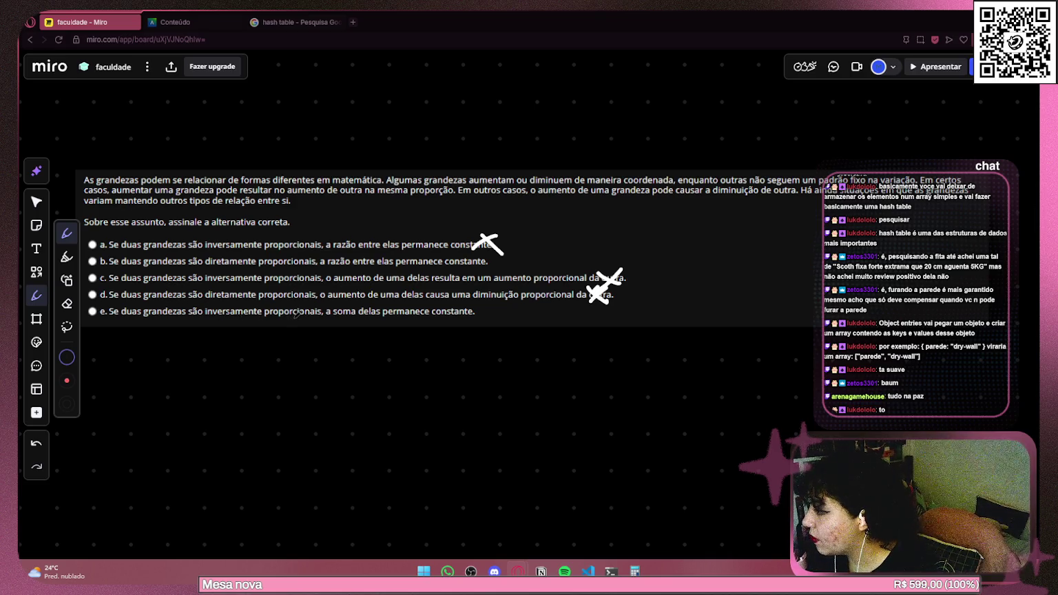
mouse_move(448, 309)
left_mouse_down()
mouse_move(471, 317)
mouse_move(452, 321)
left_mouse_up()
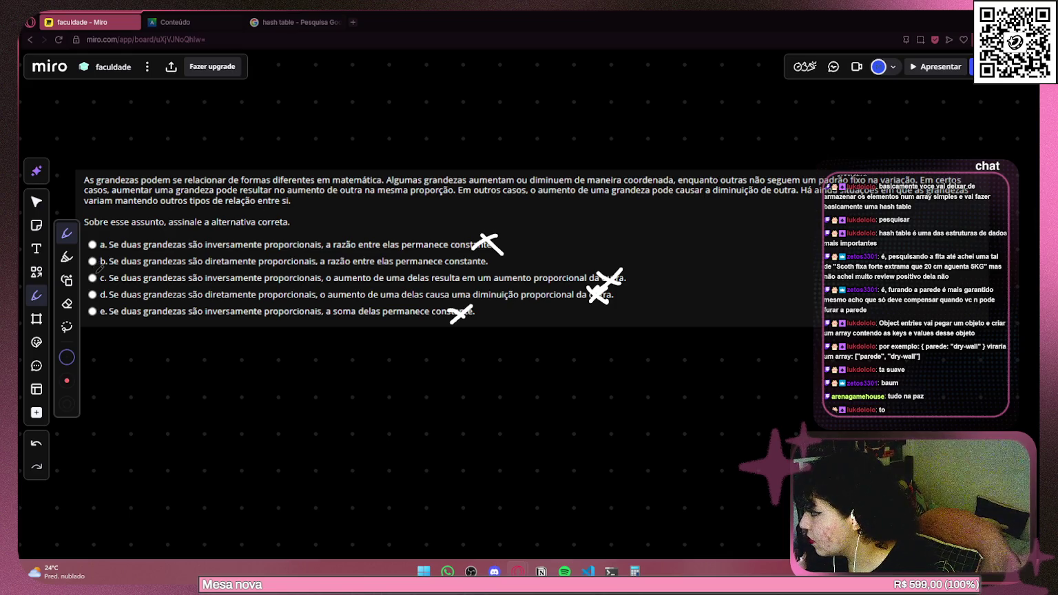
Select option b as the answer to question 6 on the quiz page.
left_click(186, 27)
left_click(87, 252)
scroll(384, 217, "down", 1)
scroll(383, 216, "down", 5)
scroll(384, 217, "up", 3)
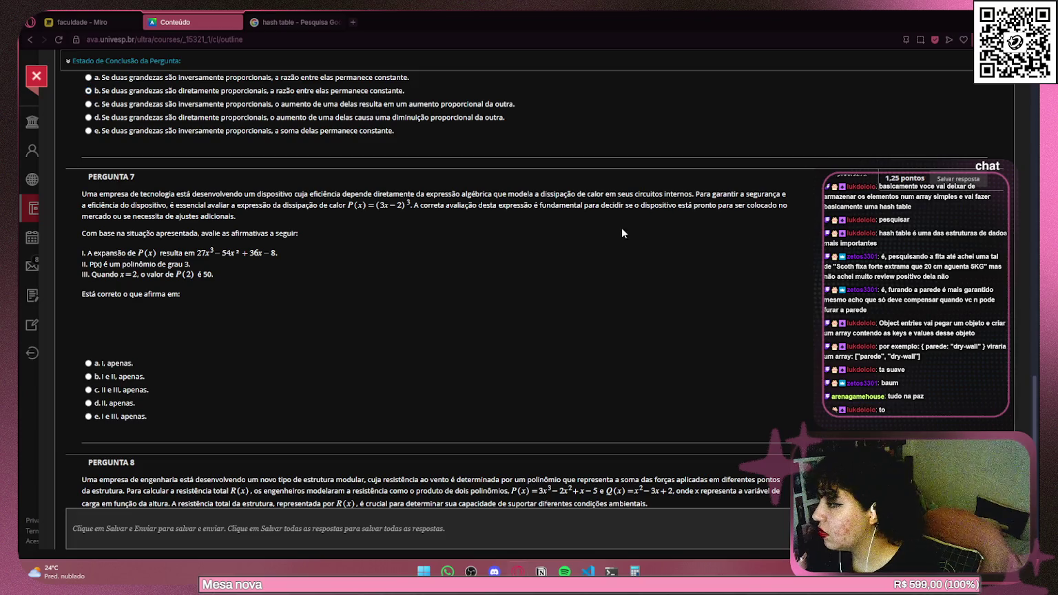
Snip question 7's statement with Win+Shift+S and return to the Miro tab.
key("shift+super+s")
mouse_move(77, 188)
left_mouse_down()
mouse_move(782, 342)
mouse_move(811, 307)
left_mouse_up()
key("ctrl+shift+Tab")
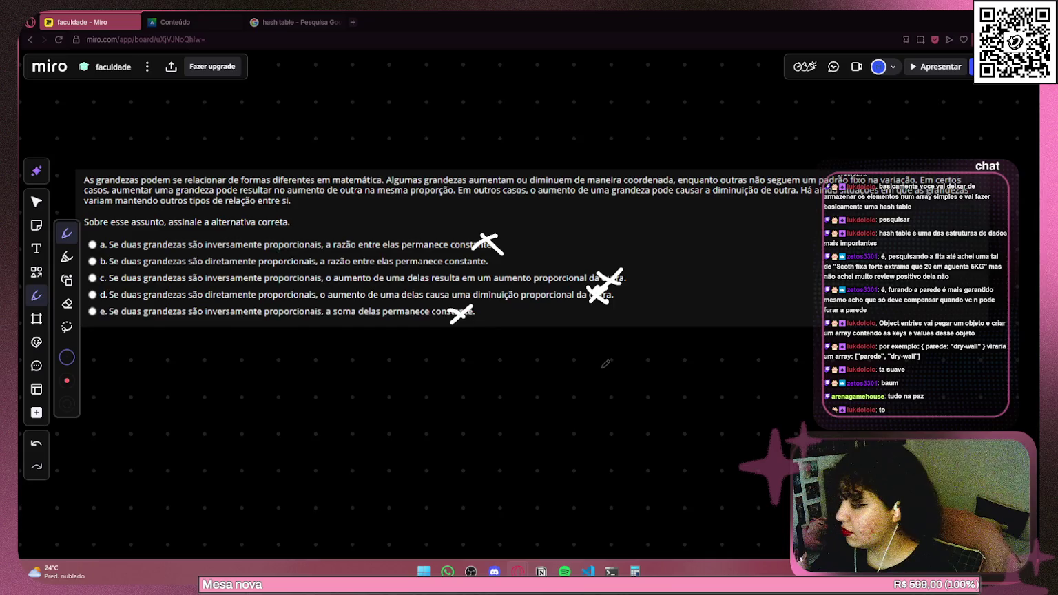
Pan the board to find free space below the 450/600 fraction work.
scroll(604, 366, "down", 5)
mouse_move(607, 397)
left_mouse_down()
mouse_move(430, 279)
mouse_move(339, 276)
left_mouse_up()
scroll(340, 276, "right", 10)
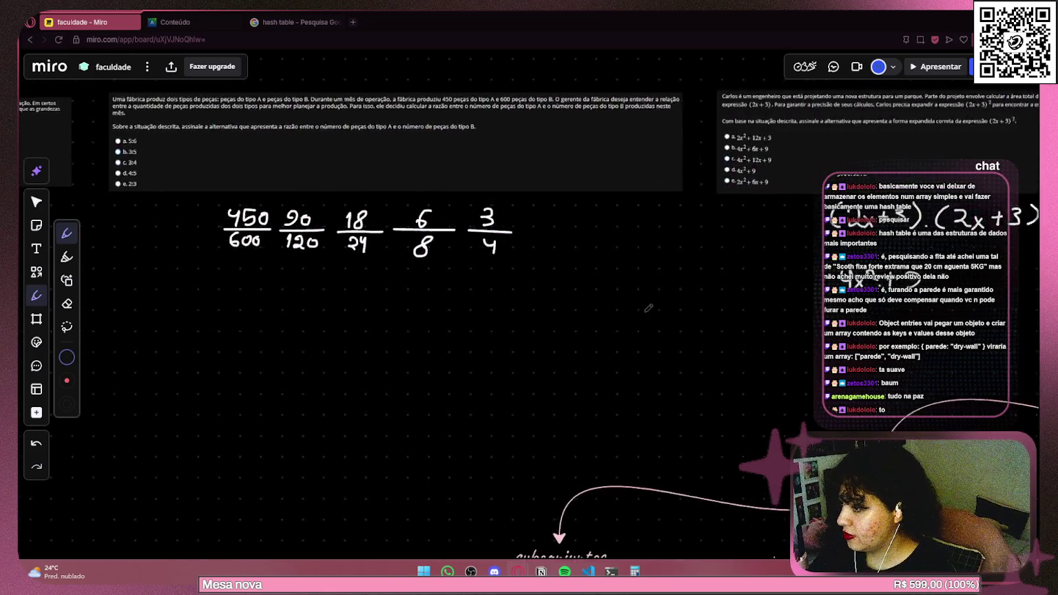
scroll(220, 268, "left", 6)
scroll(509, 271, "left", 6)
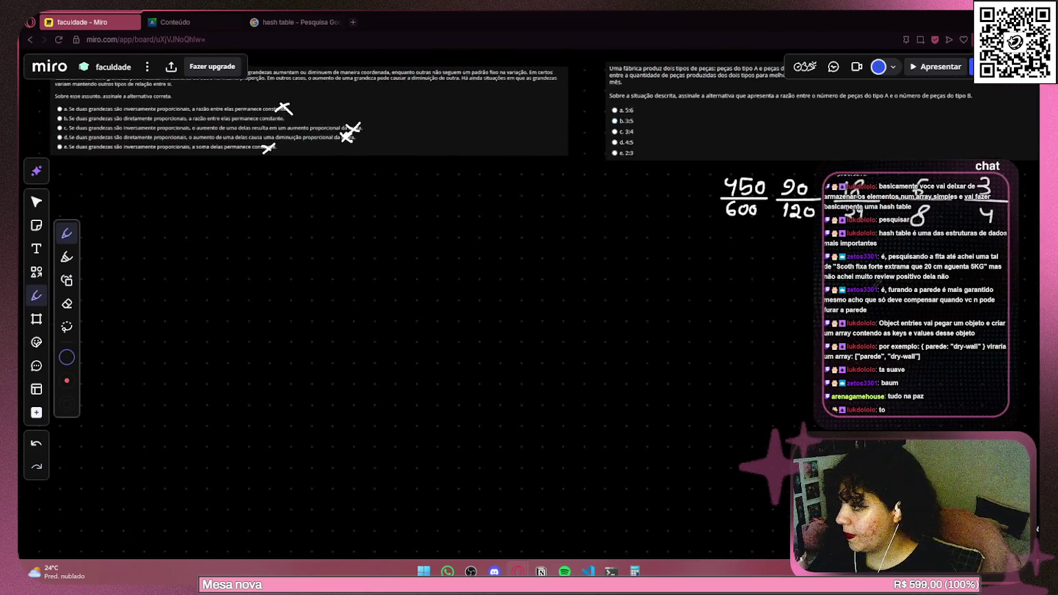
scroll(509, 271, "right", 5)
scroll(468, 275, "up", 3)
scroll(419, 283, "up", 5)
scroll(418, 283, "left", 10)
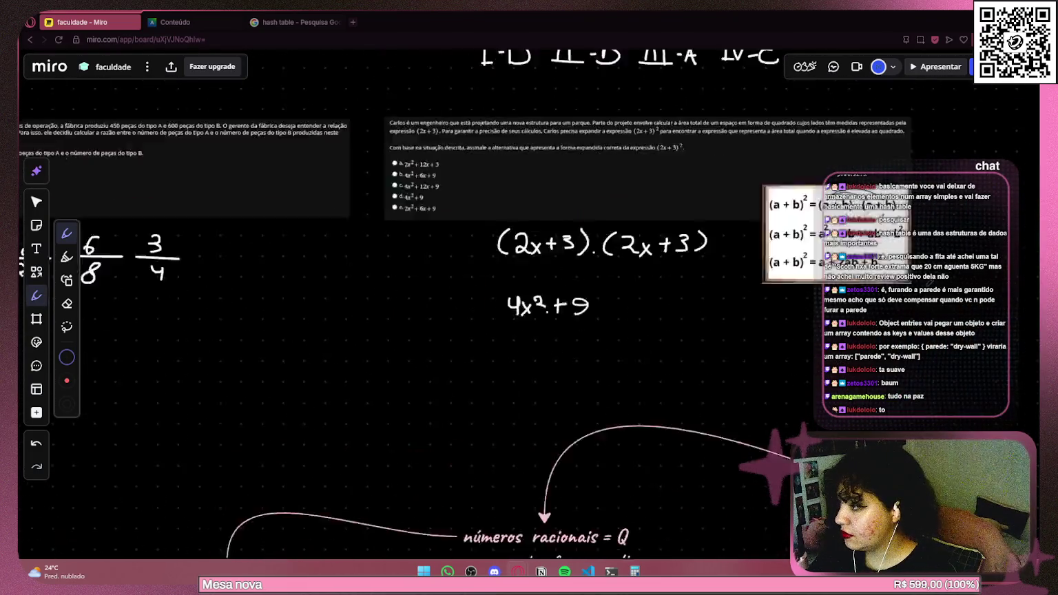
Paste the question 7 screenshot, shrink it and place it below the fractions.
key("ctrl+v")
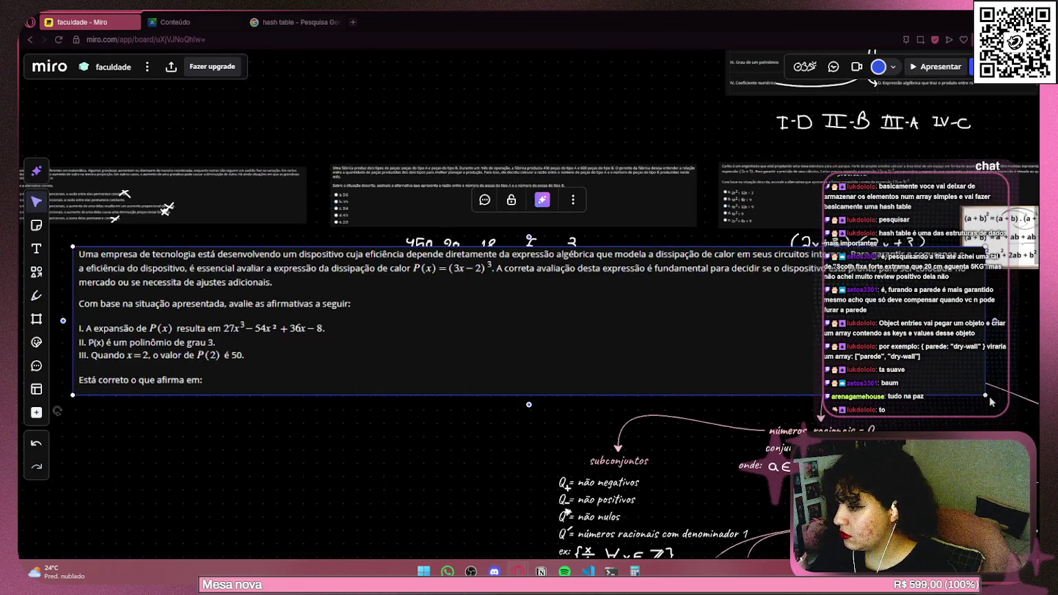
left_click_drag(985, 395, 460, 309)
left_click_drag(379, 281, 623, 330)
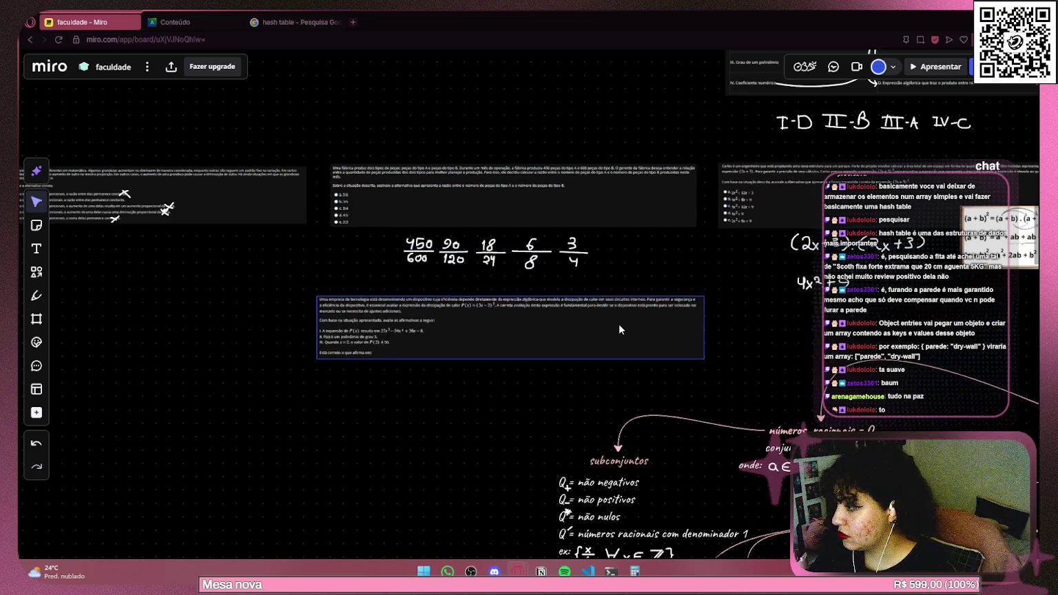
left_click_drag(681, 356, 665, 349)
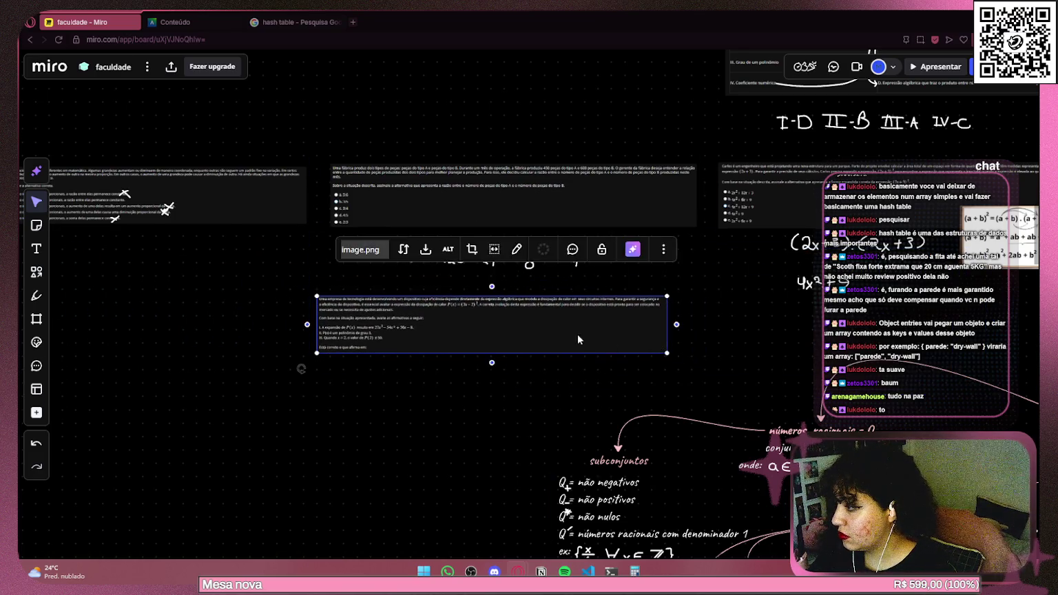
scroll(396, 334, "up", 1)
scroll(396, 334, "up", 5)
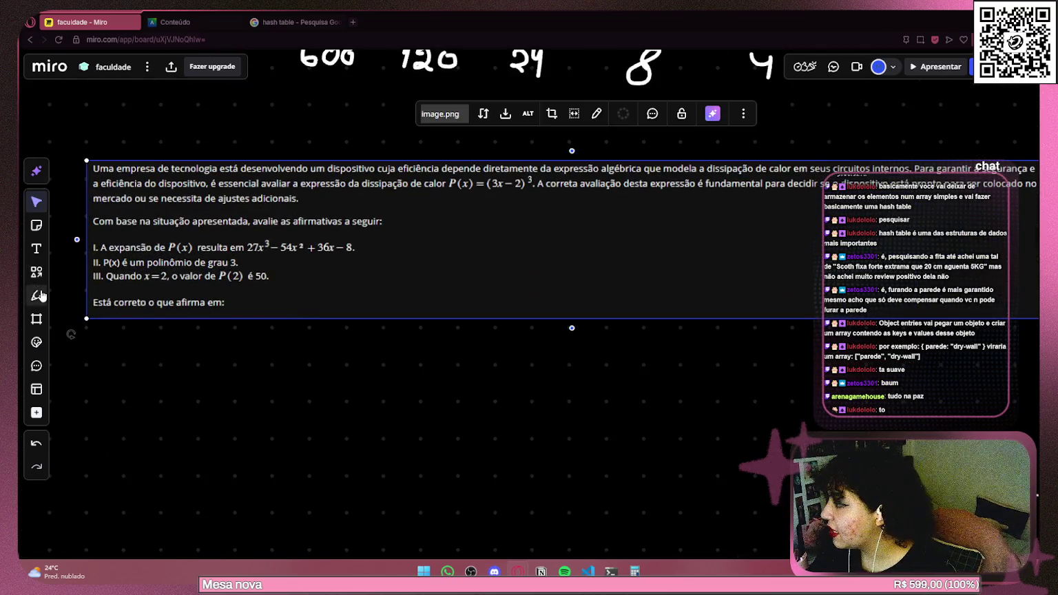
Switch to the pen and frame question 7 for writing.
left_click(36, 296)
mouse_move(551, 328)
left_mouse_down()
mouse_move(477, 383)
mouse_move(540, 364)
left_mouse_up()
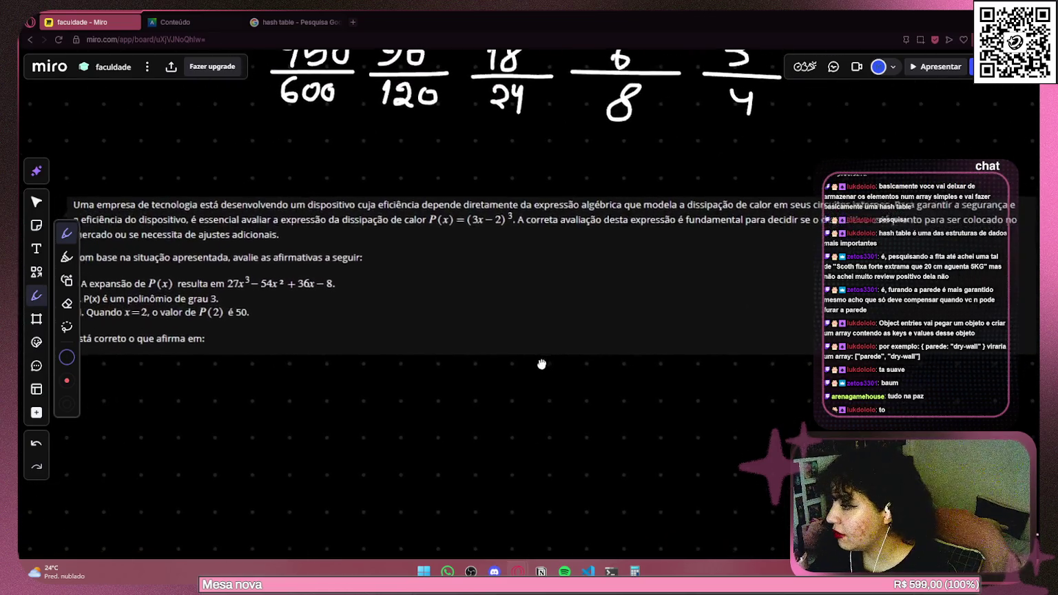
scroll(468, 314, "down", 1)
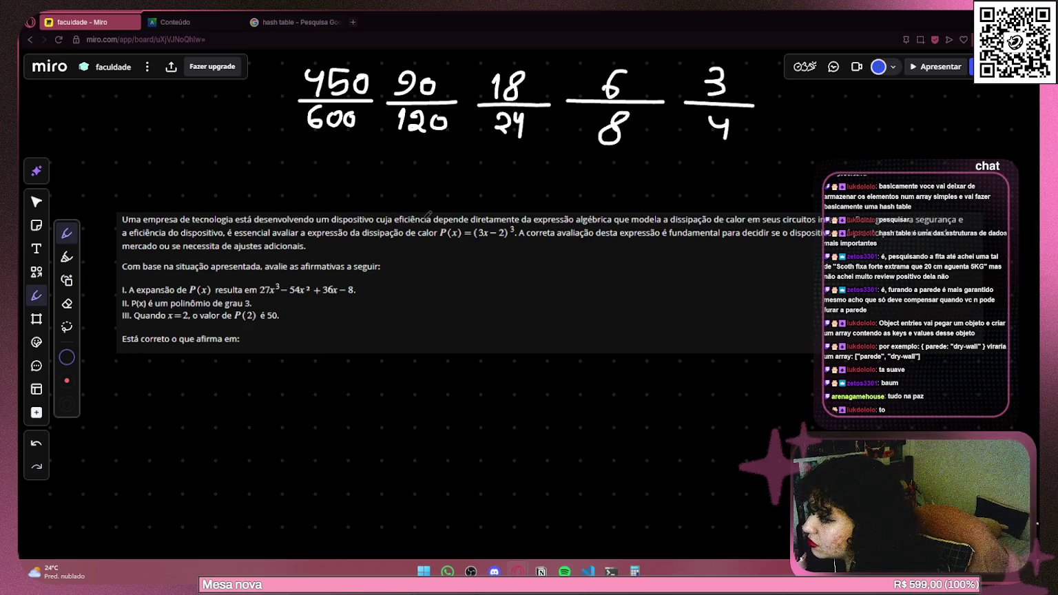
Underline P(x) = (3x − 2)³, the expansion 27x³ − 54x² + 36x − 8 and statement III.
left_click_drag(438, 236, 511, 234)
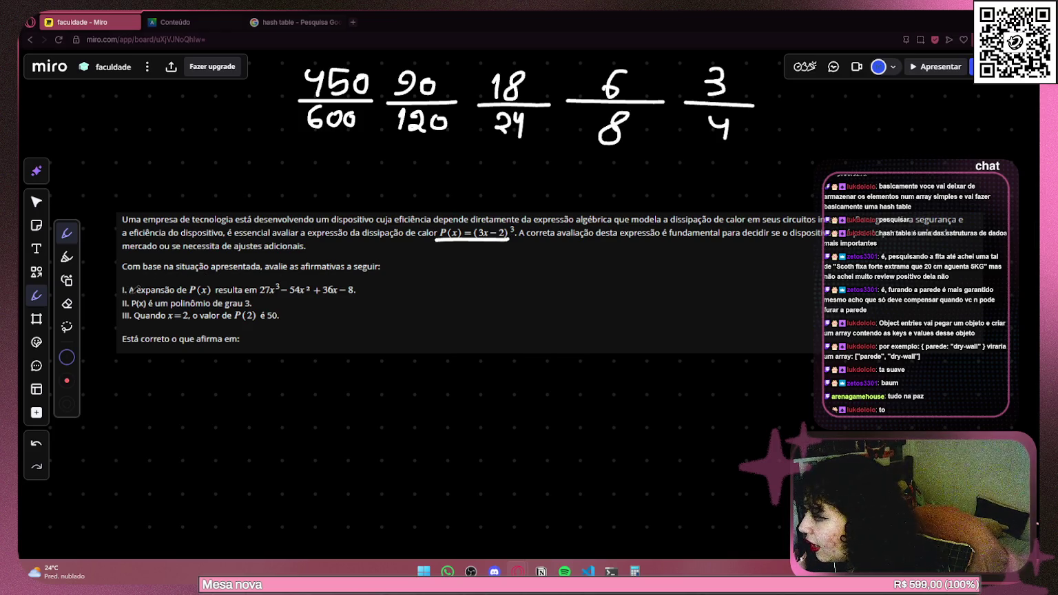
left_click_drag(262, 297, 377, 299)
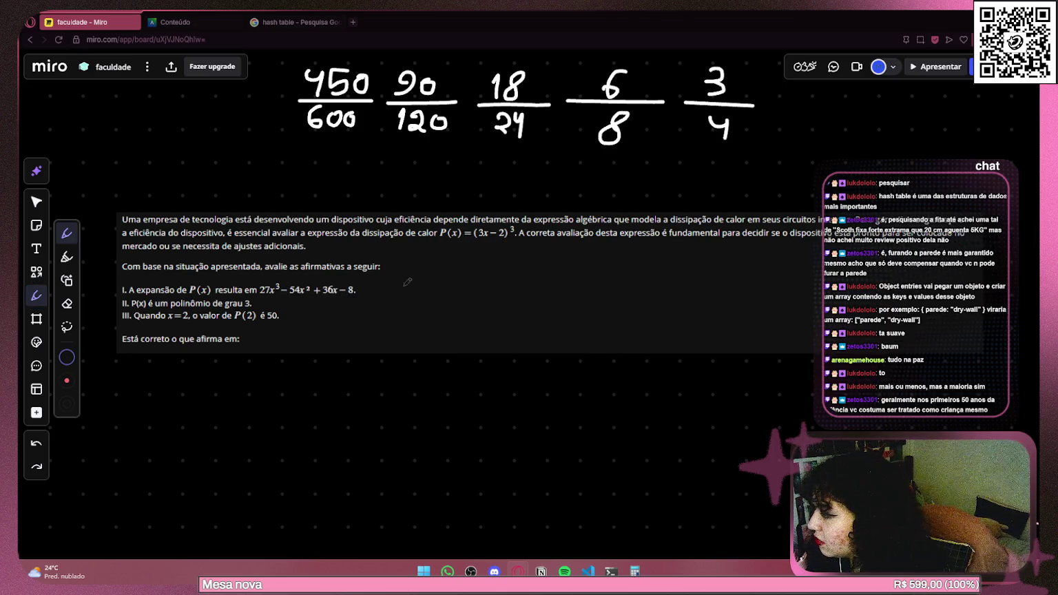
scroll(257, 353, "down", 2)
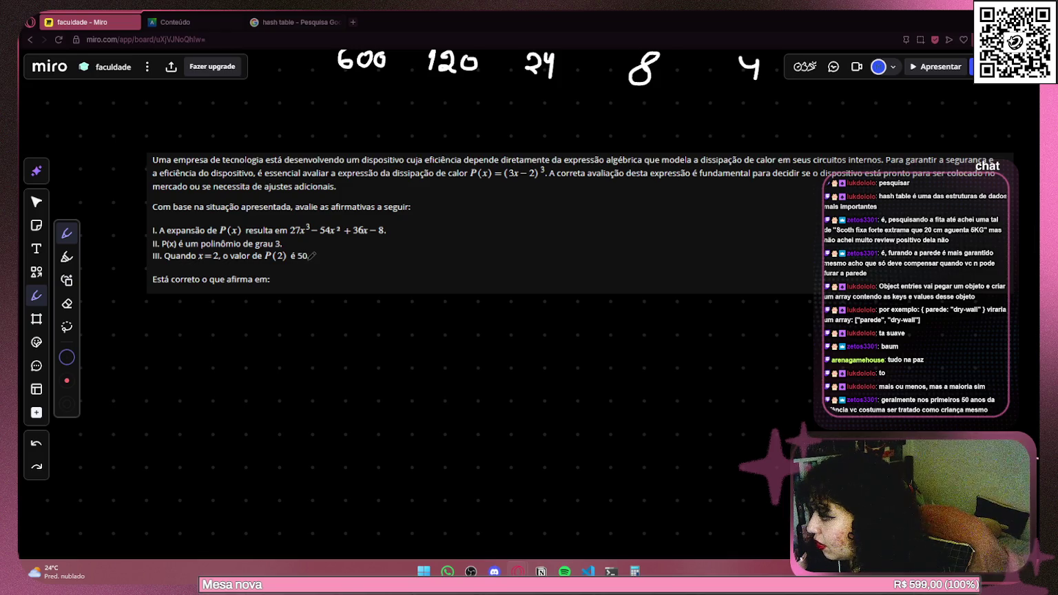
scroll(360, 357, "up", 1)
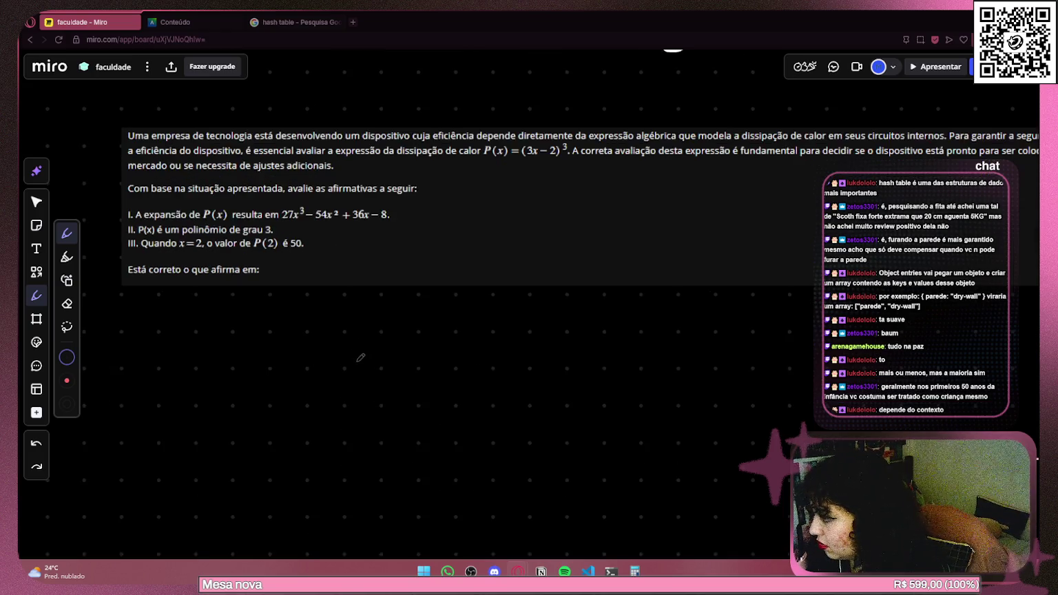
left_click_drag(141, 253, 313, 253)
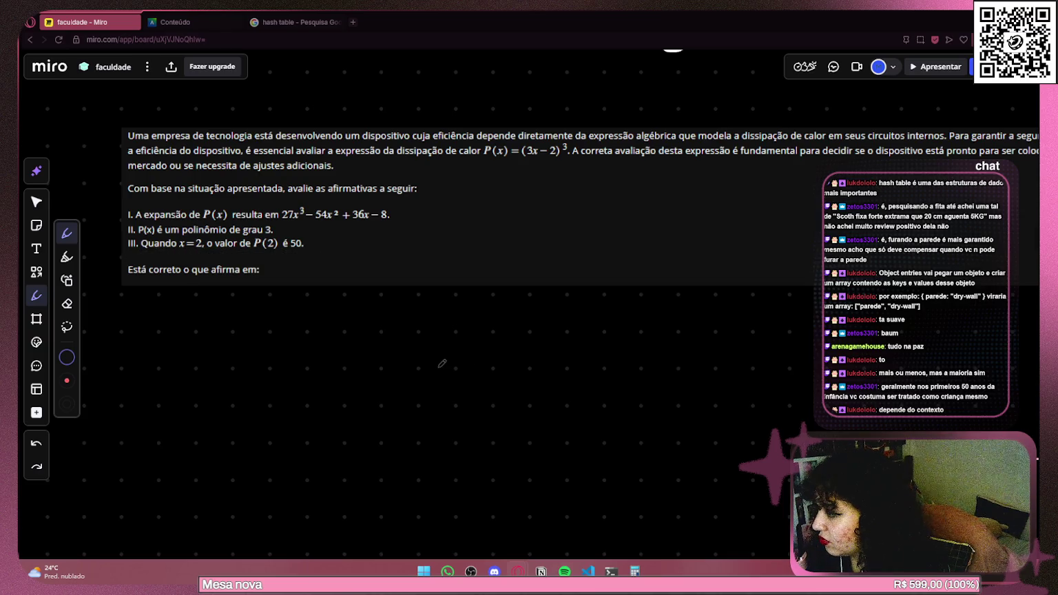
Handwrite P(2) below the question text.
mouse_move(360, 299)
left_mouse_down()
mouse_move(353, 323)
mouse_move(349, 313)
mouse_move(373, 336)
mouse_move(413, 336)
left_mouse_up()
scroll(358, 313, "up", 1)
left_click_drag(422, 305, 426, 336)
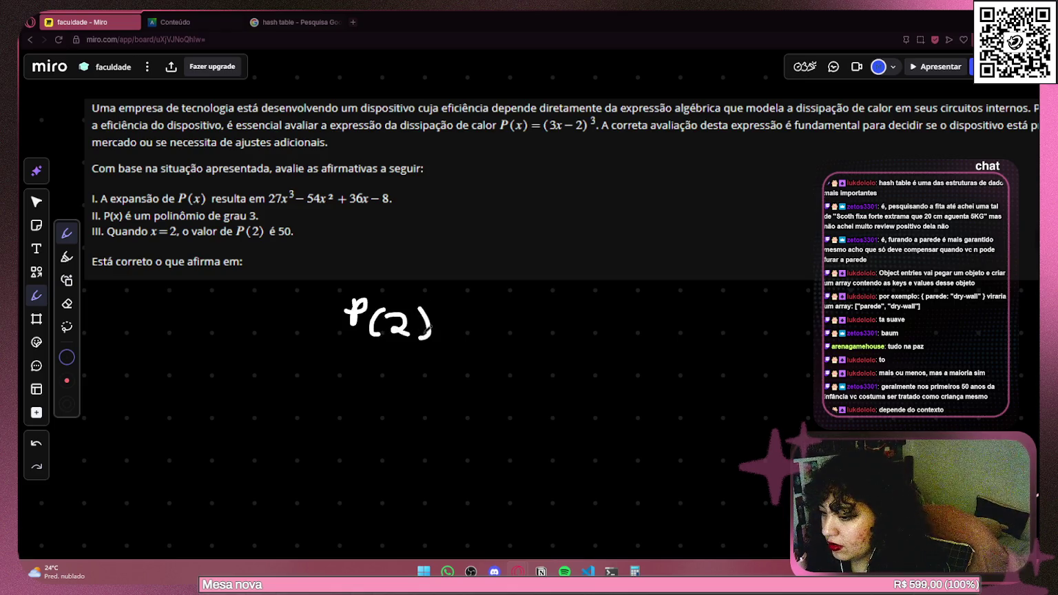
Rewrite the first line as P(2) = (3·2 − 2)³, undoing stray strokes.
key("ctrl+z")
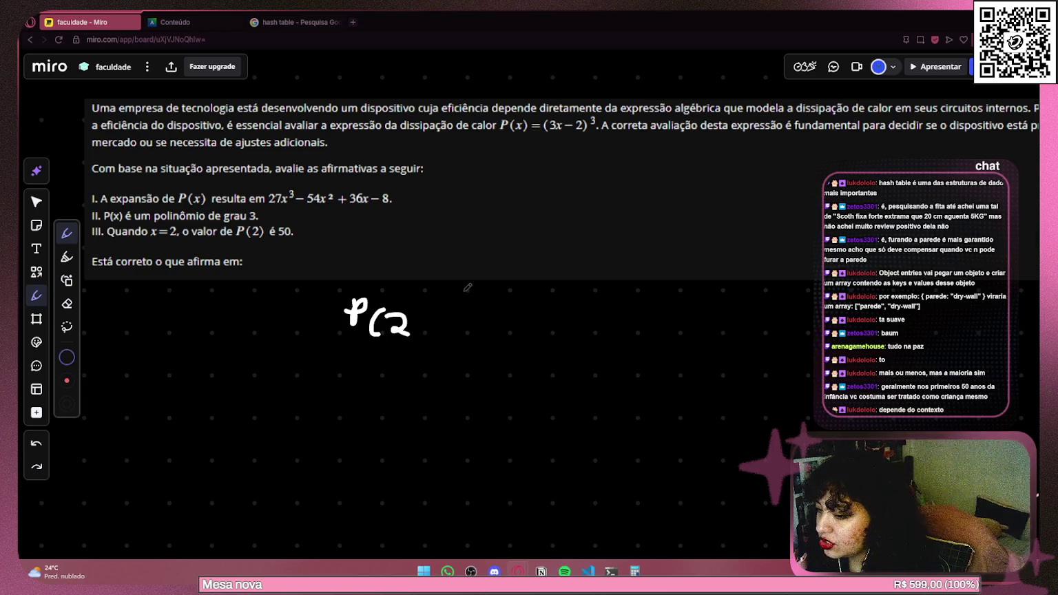
key("ctrl+z")
key("ctrl+z")
key("ctrl+z")
mouse_move(355, 290)
left_mouse_down()
mouse_move(381, 303)
mouse_move(348, 313)
left_mouse_up()
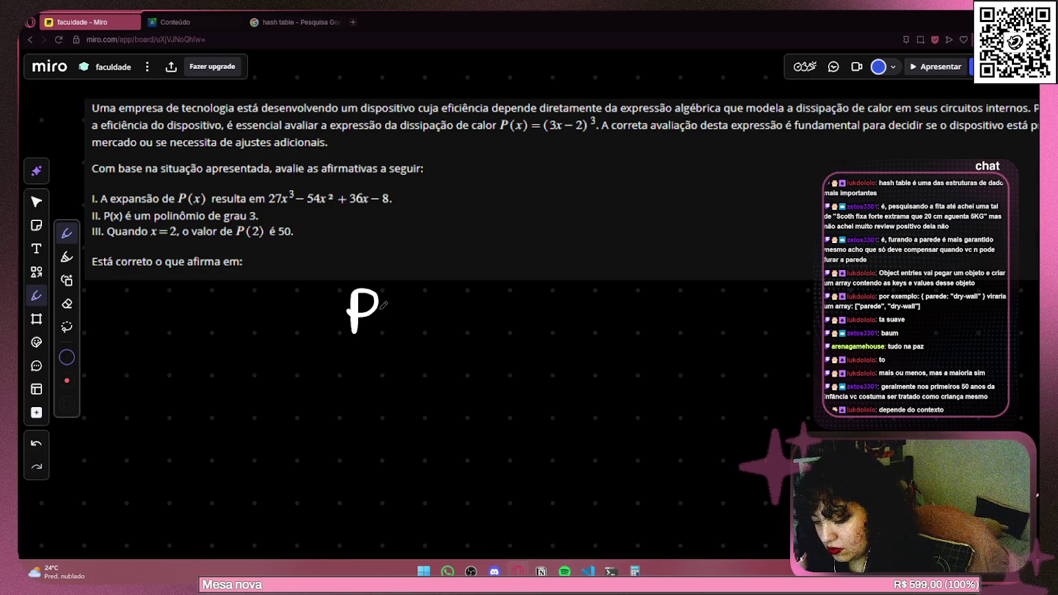
mouse_move(381, 310)
left_mouse_down()
mouse_move(375, 336)
mouse_move(387, 329)
mouse_move(408, 341)
mouse_move(441, 308)
mouse_move(451, 317)
left_mouse_up()
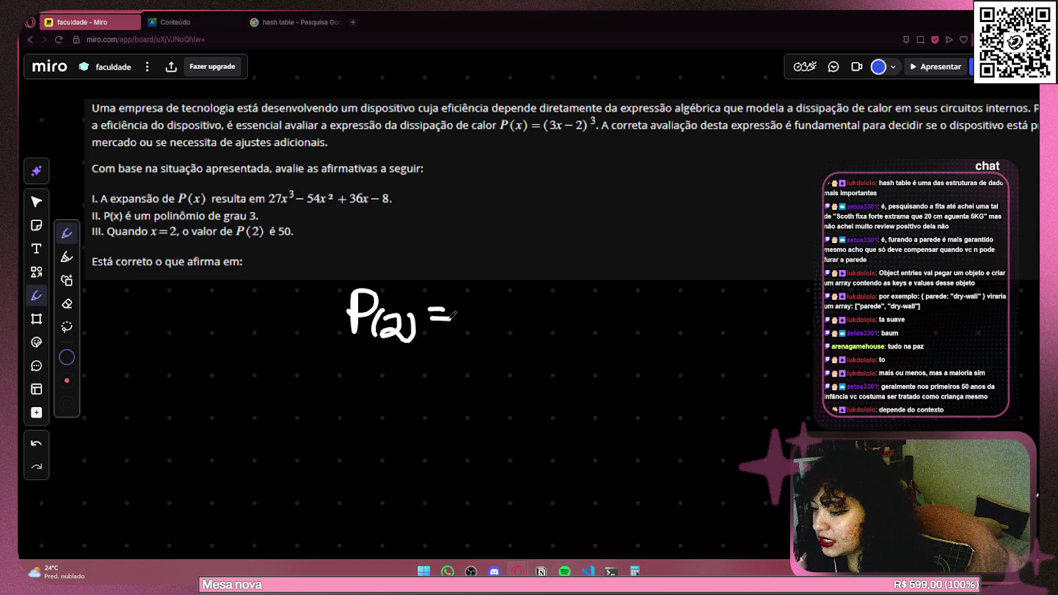
left_click_drag(627, 284, 531, 297)
mouse_move(368, 310)
left_mouse_down()
mouse_move(380, 315)
mouse_move(360, 341)
left_mouse_up()
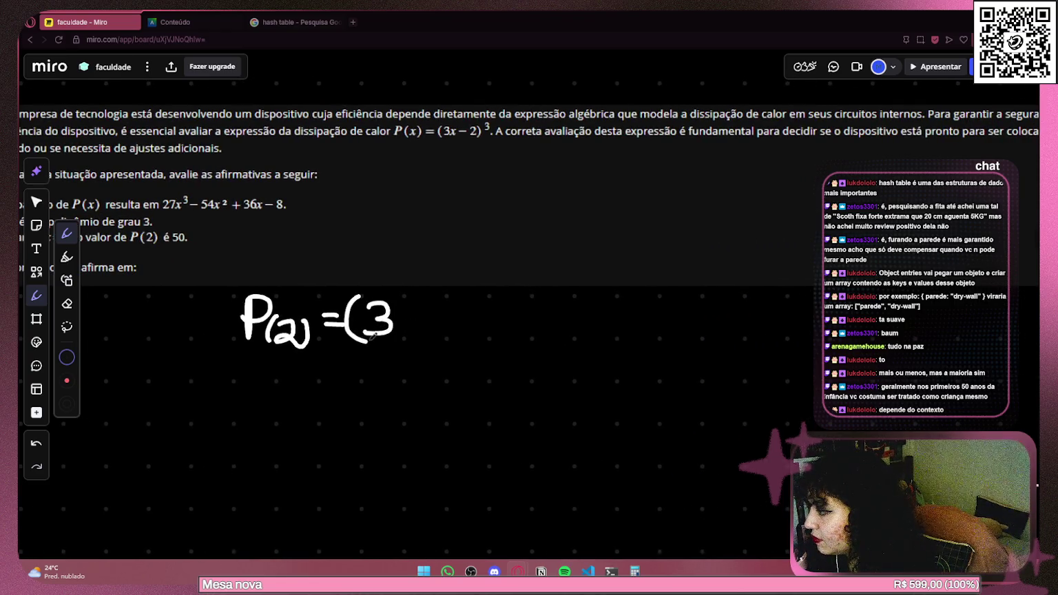
mouse_move(404, 314)
left_mouse_down()
mouse_move(407, 338)
mouse_move(429, 316)
mouse_move(434, 334)
mouse_move(465, 315)
mouse_move(513, 336)
left_mouse_up()
key("ctrl+z")
left_click(397, 330)
left_click(474, 312)
mouse_move(523, 300)
left_mouse_down()
mouse_move(520, 337)
mouse_move(541, 289)
mouse_move(524, 312)
left_mouse_up()
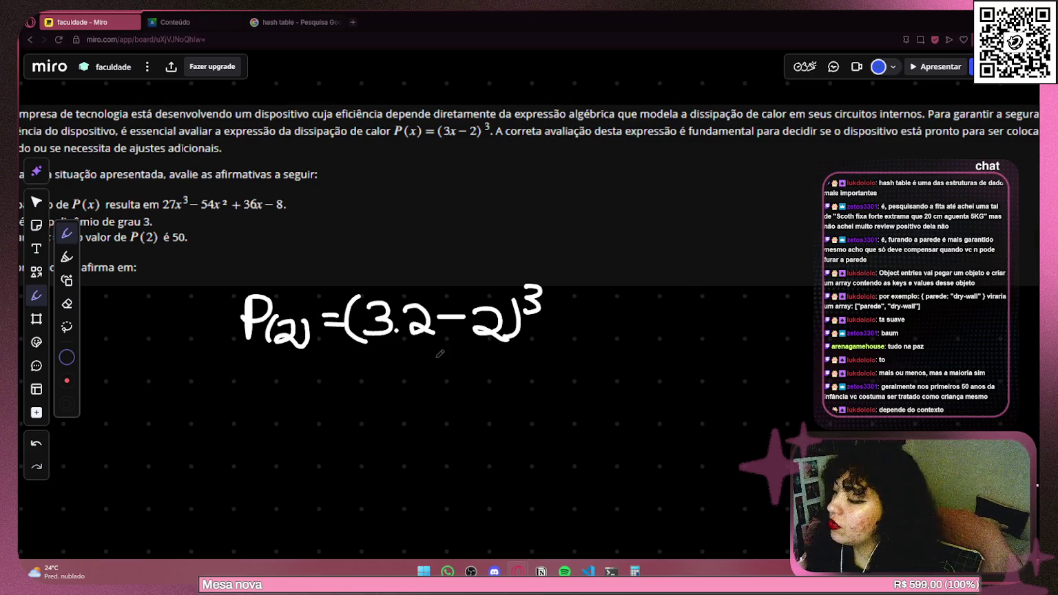
Pan down and start a second P(2) = line below the first equation.
left_click_drag(272, 368, 294, 266)
mouse_move(262, 297)
left_mouse_down()
mouse_move(260, 336)
mouse_move(279, 303)
mouse_move(262, 317)
mouse_move(283, 322)
mouse_move(285, 337)
mouse_move(358, 316)
left_mouse_up()
key("ctrl+z")
key("ctrl+z")
key("ctrl+z")
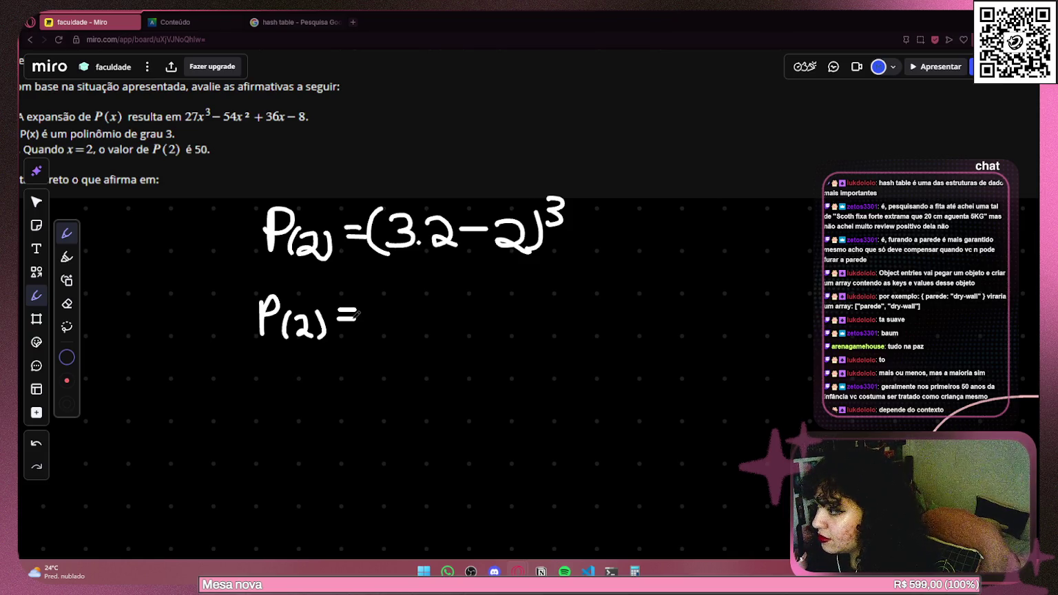
Write (6 − 2)³ after P(2) = on the second line, undoing misdrawn strokes.
scroll(358, 314, "right", 2)
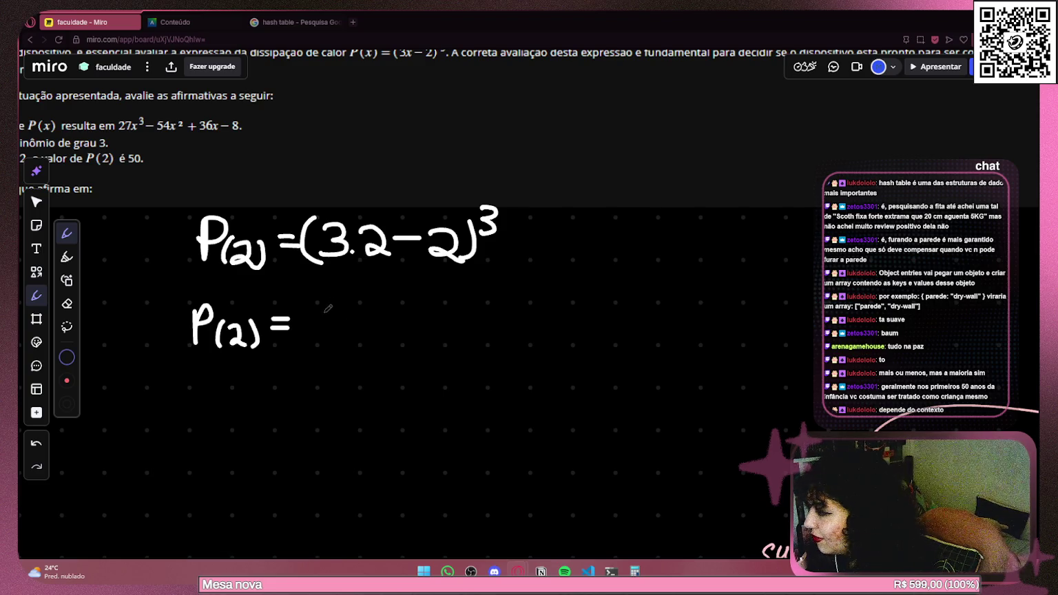
mouse_move(332, 307)
left_mouse_down()
mouse_move(317, 343)
mouse_move(304, 316)
mouse_move(307, 347)
mouse_move(384, 311)
mouse_move(397, 340)
left_mouse_up()
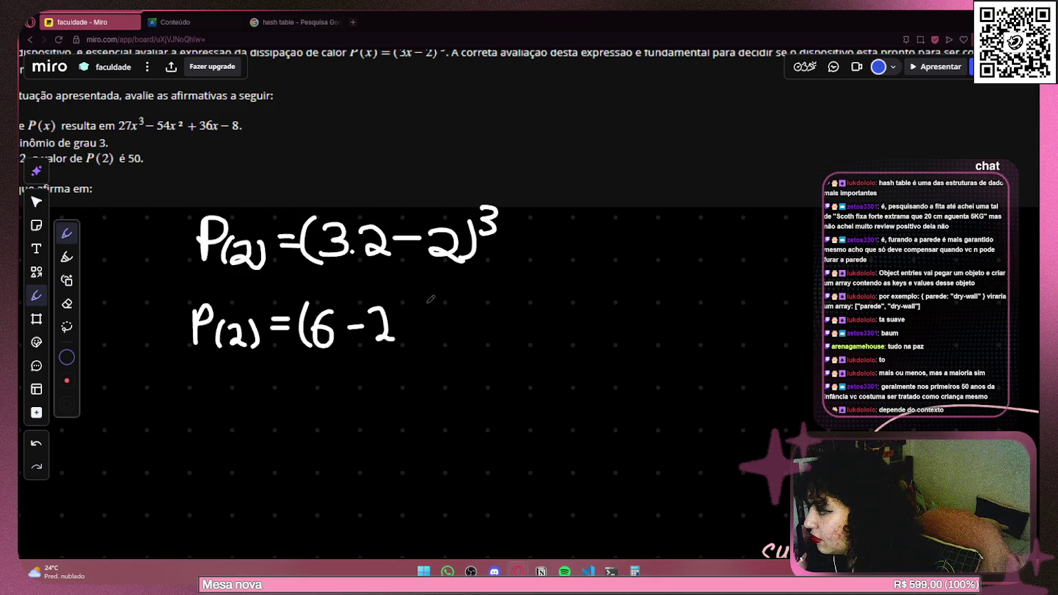
key("ctrl+z")
mouse_move(371, 307)
left_mouse_down()
mouse_move(386, 337)
mouse_move(406, 339)
left_mouse_up()
left_click_drag(490, 219, 385, 227)
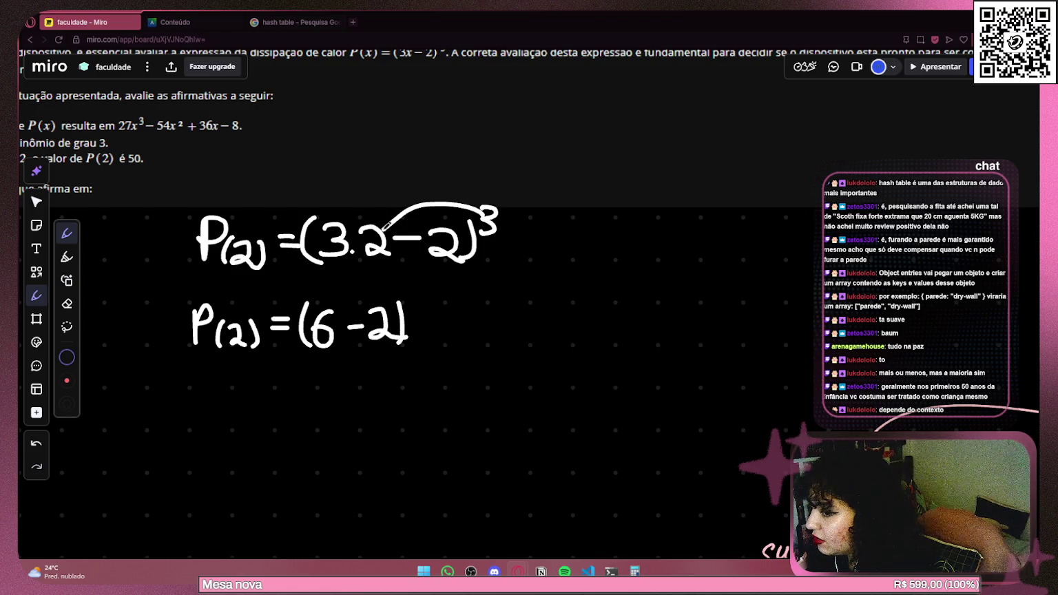
key("ctrl+z")
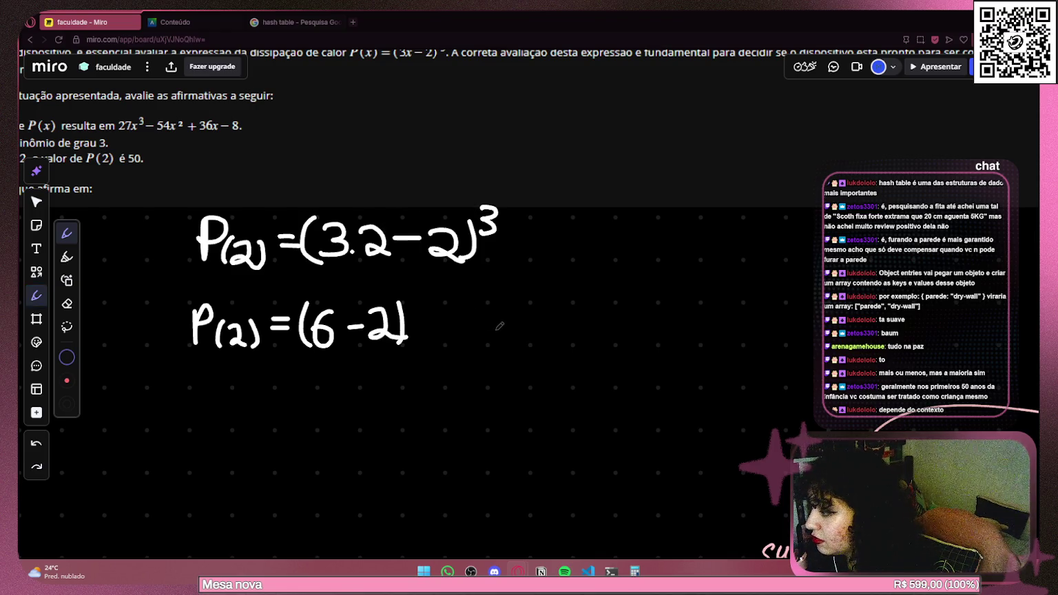
key("ctrl+z")
key("ctrl+z")
key("ctrl+z")
key("ctrl+z")
key("ctrl+z")
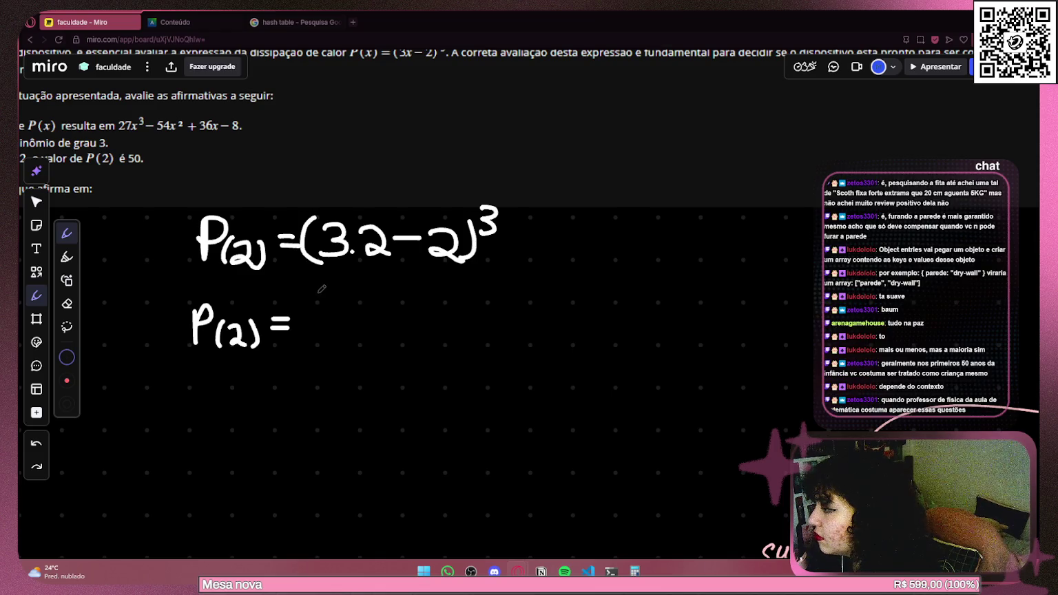
left_click_drag(314, 301, 310, 347)
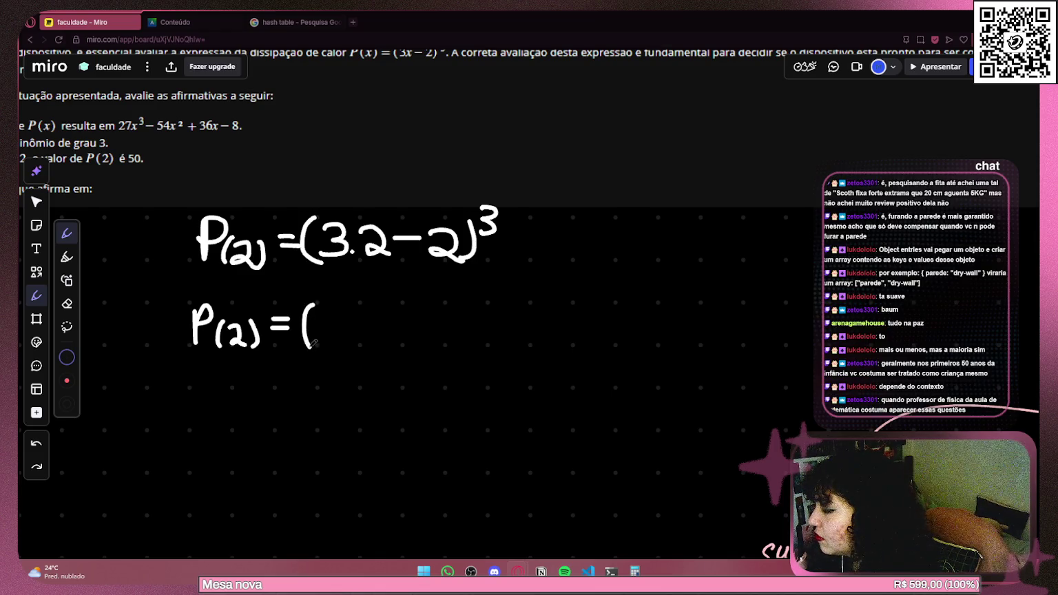
mouse_move(342, 308)
left_mouse_down()
mouse_move(329, 341)
mouse_move(340, 324)
mouse_move(416, 342)
left_mouse_up()
left_click(388, 313)
left_click_drag(418, 303, 417, 343)
left_click(432, 290)
mouse_move(433, 288)
left_mouse_down()
mouse_move(446, 300)
mouse_move(439, 311)
left_mouse_up()
Handwrite P(2) = (4)³ on a third line beneath.
scroll(327, 304, "down", 2)
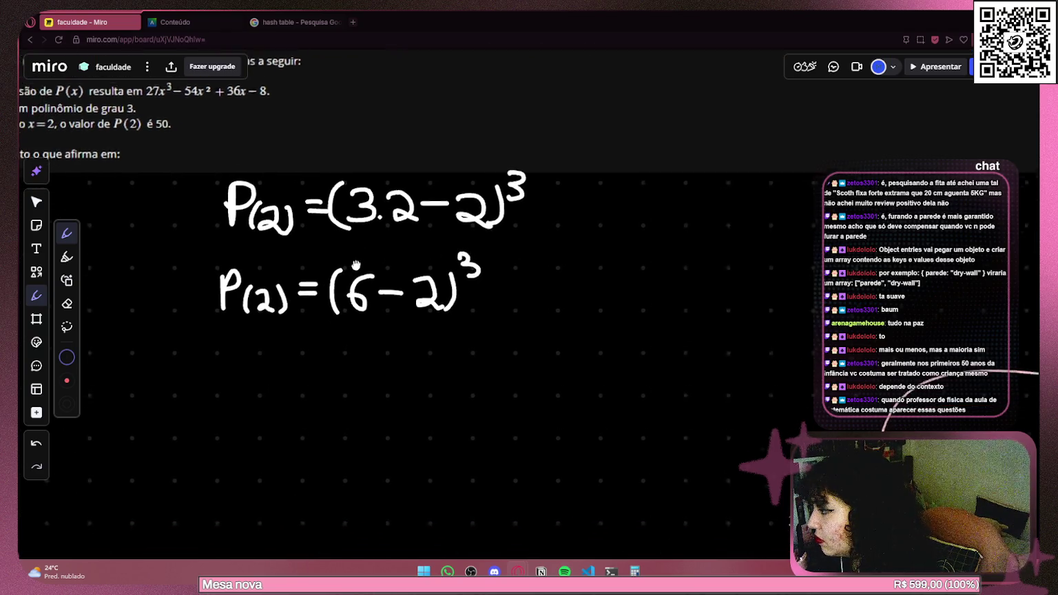
left_click_drag(225, 339, 226, 373)
mouse_move(225, 341)
left_mouse_down()
mouse_move(246, 337)
mouse_move(234, 356)
mouse_move(266, 377)
left_mouse_up()
mouse_move(274, 353)
left_mouse_down()
mouse_move(273, 375)
mouse_move(293, 372)
left_mouse_up()
mouse_move(295, 347)
left_mouse_down()
mouse_move(299, 369)
mouse_move(327, 350)
mouse_move(362, 355)
mouse_move(351, 377)
left_mouse_up()
left_click_drag(365, 337, 357, 381)
left_click_drag(376, 332, 336, 386)
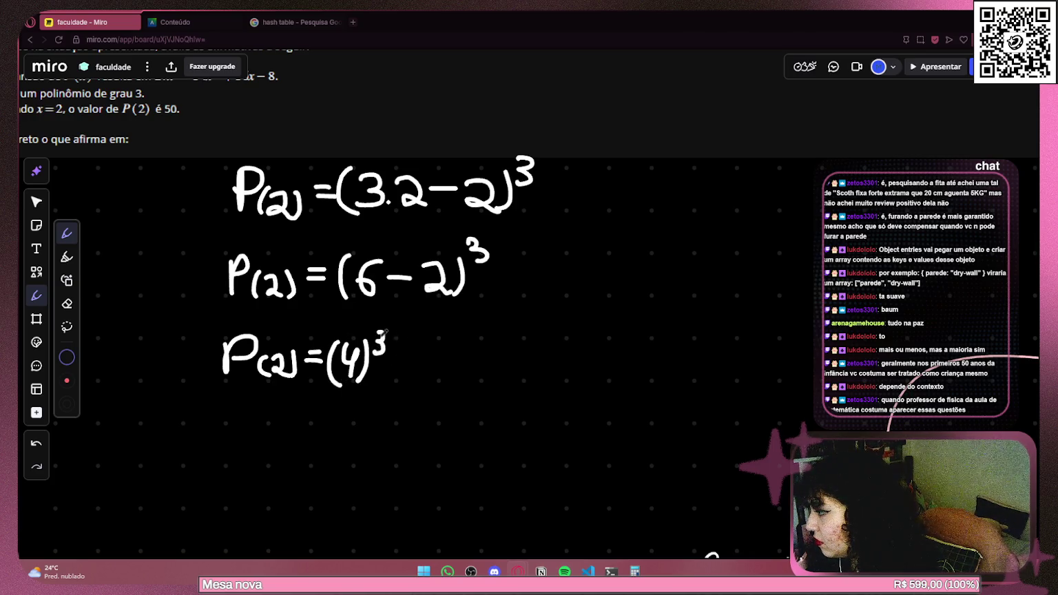
scroll(344, 350, "down", 3)
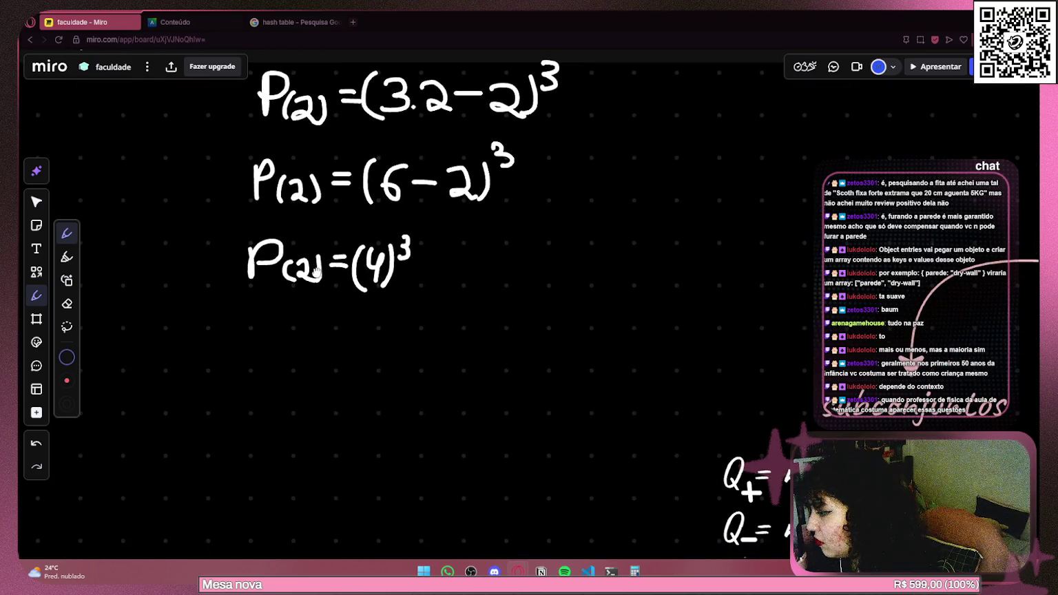
Compute 4 × 4 × 4 = 64 in Windows Calculator.
left_click(632, 571)
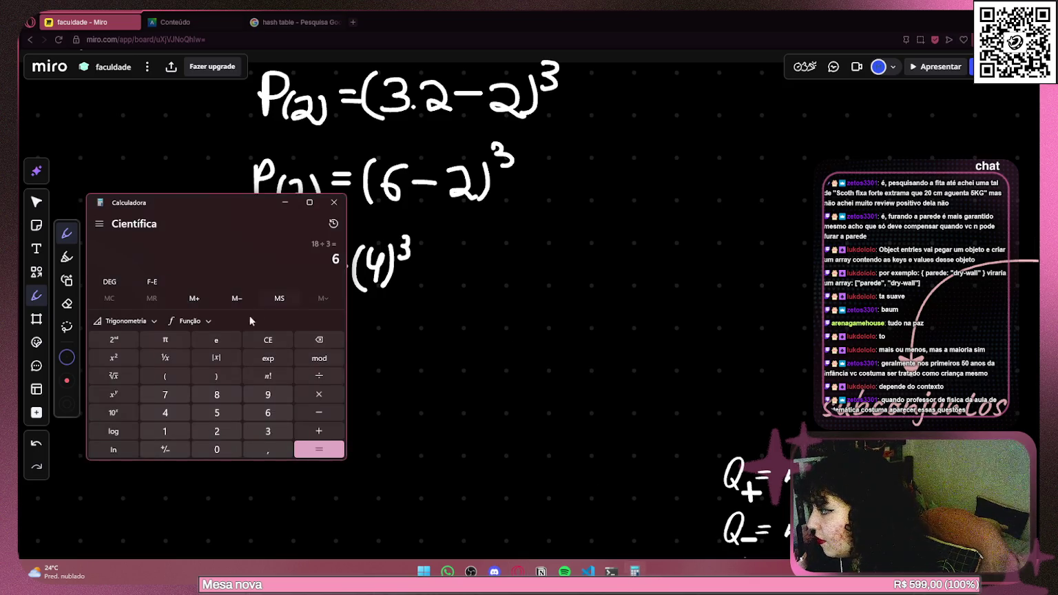
left_click(267, 340)
left_click(164, 412)
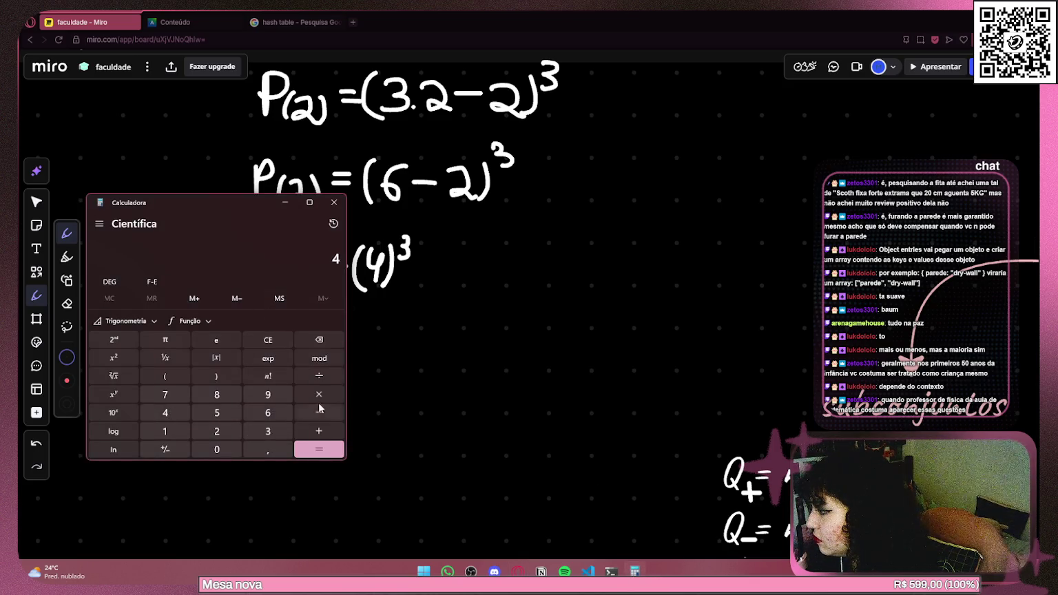
left_click(328, 394)
left_click(177, 415)
left_click(318, 394)
left_click(179, 413)
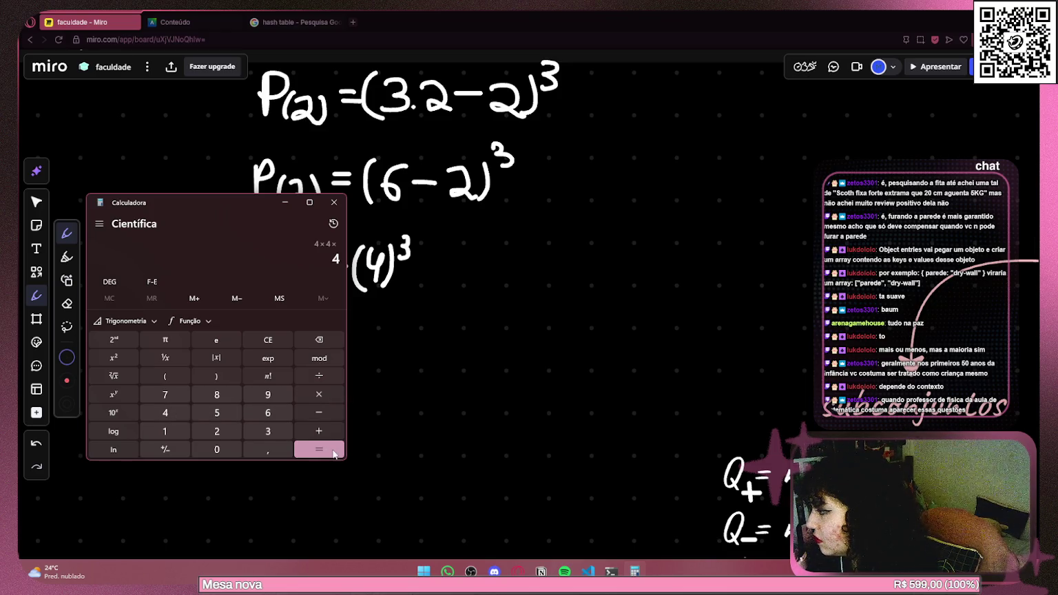
left_click(328, 451)
Move the calculator aside and handwrite P(2) as a fourth line on the board.
left_click_drag(236, 202, 252, 378)
mouse_move(215, 150)
left_mouse_down()
mouse_move(391, 483)
mouse_move(485, 429)
mouse_move(498, 361)
mouse_move(223, 175)
left_mouse_up()
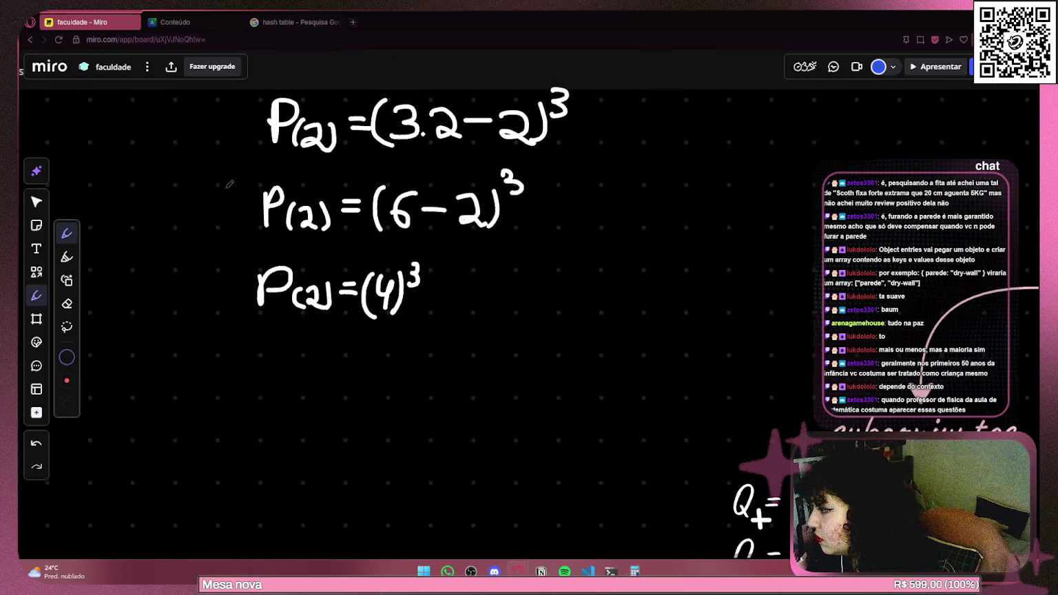
mouse_move(257, 354)
left_mouse_down()
mouse_move(248, 389)
mouse_move(260, 375)
mouse_move(283, 398)
left_mouse_up()
mouse_move(289, 375)
left_mouse_down()
mouse_move(309, 394)
mouse_move(345, 375)
mouse_move(357, 387)
mouse_move(384, 383)
left_mouse_up()
Write = 64 after P(2) and pan to bring the question text back into view.
left_click_drag(404, 368, 406, 396)
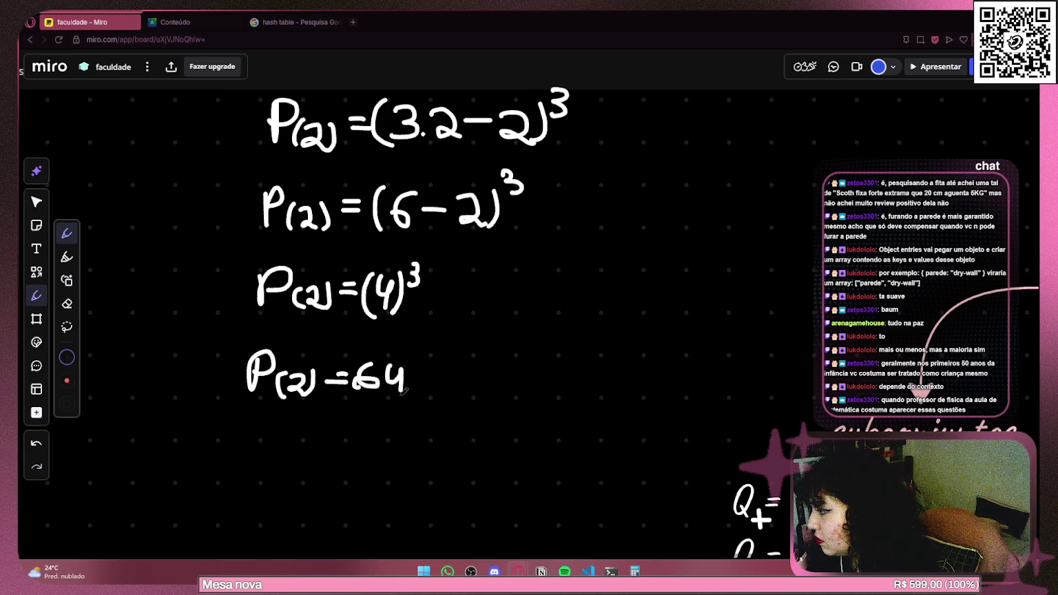
scroll(482, 309, "down", 2)
left_click_drag(448, 323, 543, 297)
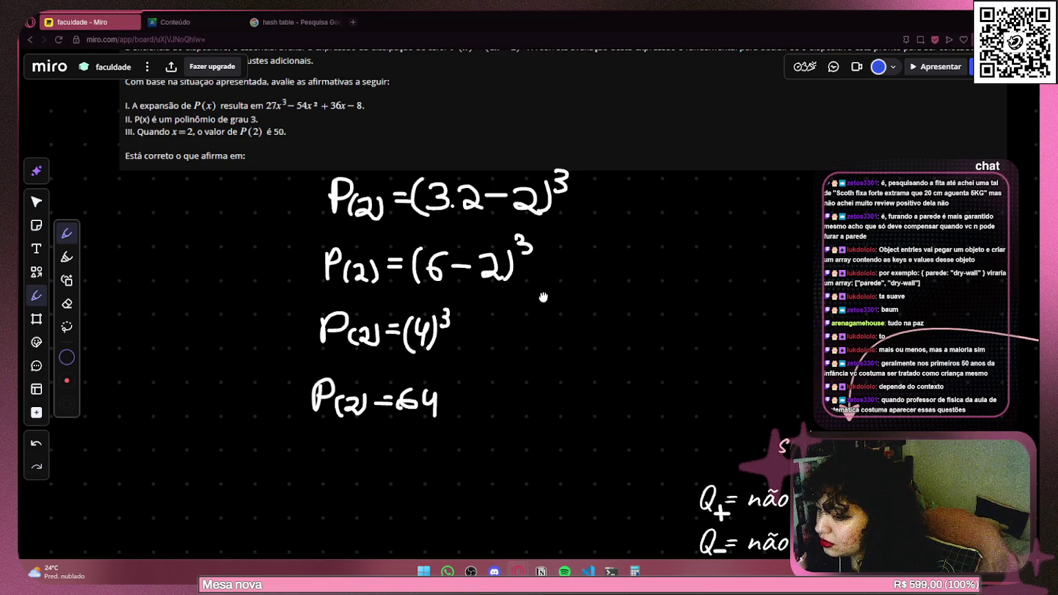
left_click_drag(543, 297, 544, 295)
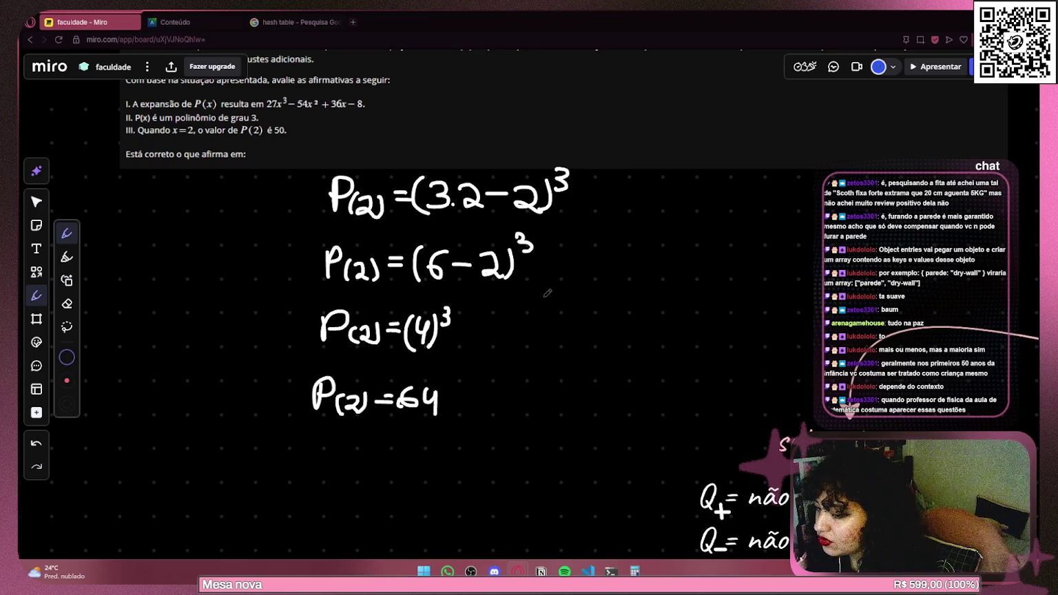
left_click_drag(490, 294, 358, 295)
left_click_drag(334, 292, 311, 305)
Box-select the three lower handwritten lines with the Select tool.
left_click(36, 202)
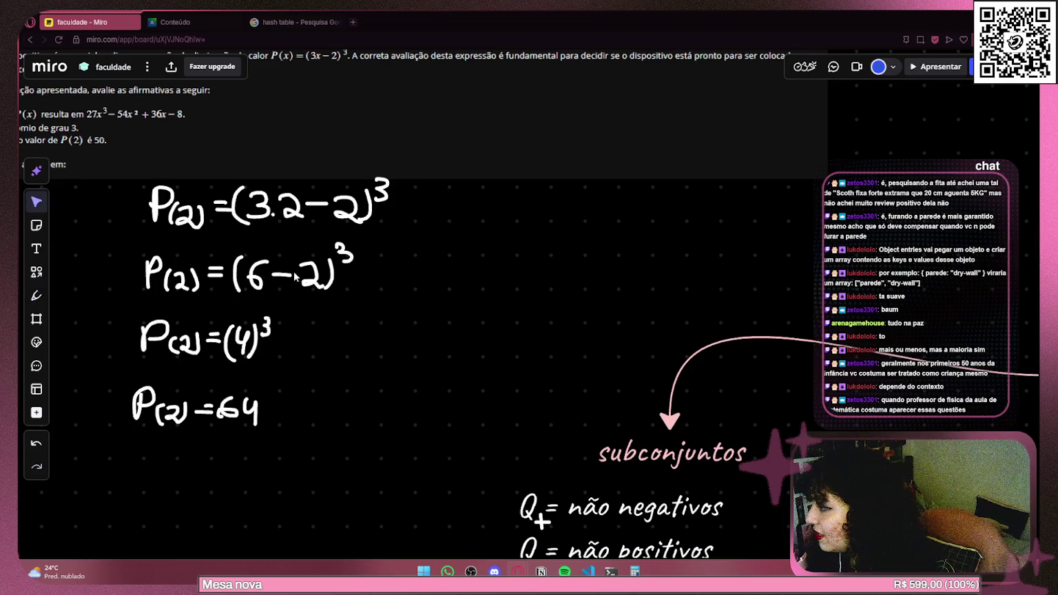
scroll(367, 370, "up", 1)
mouse_move(194, 444)
left_mouse_down()
mouse_move(437, 315)
mouse_move(475, 230)
mouse_move(475, 246)
left_mouse_up()
Drag the (6 − 2)³, (4)³ and 64 lines to the upper left and resume the pen.
mouse_move(405, 328)
left_mouse_down()
mouse_move(31, 269)
mouse_move(273, 269)
left_mouse_up()
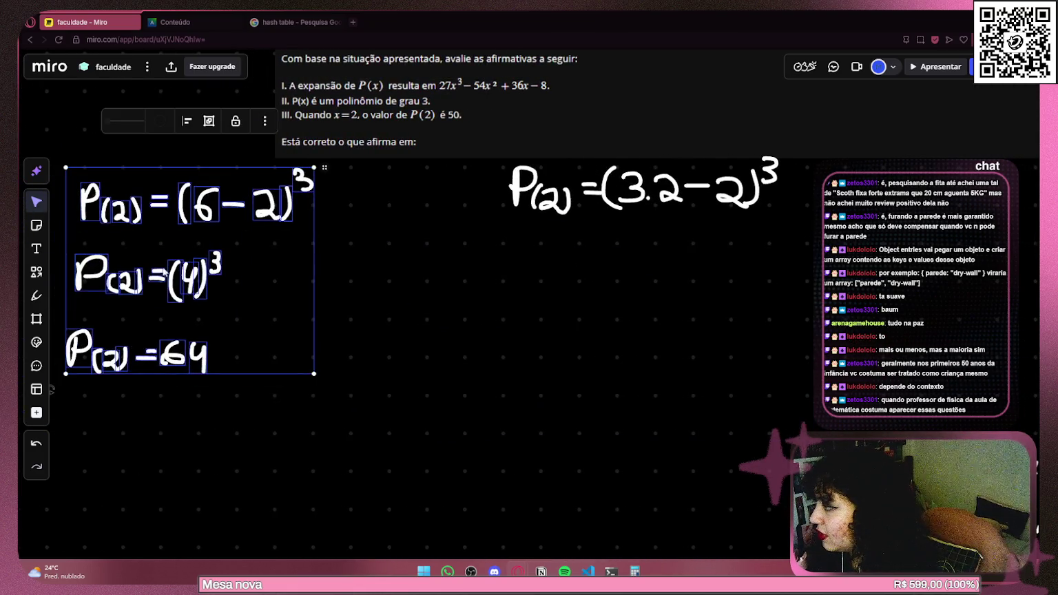
left_click(37, 295)
scroll(716, 302, "up", 1)
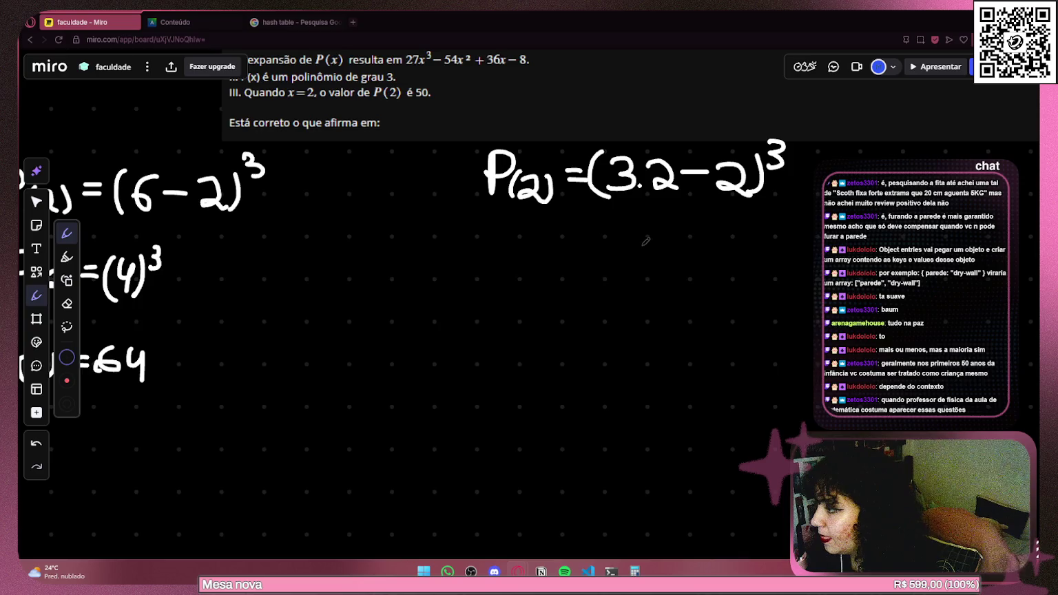
scroll(650, 243, "right", 5)
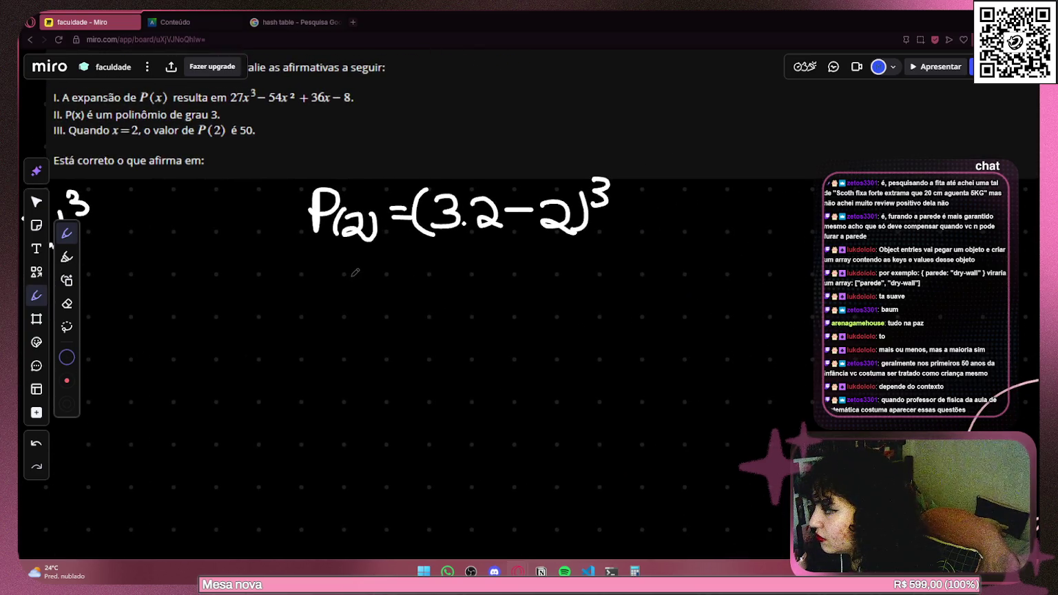
Handwrite P(2) = (3·2 − 2)·(3·2 − 2)·(3·2 − 2), redoing the misdrawn 2 and 3.
mouse_move(301, 278)
left_mouse_down()
mouse_move(295, 311)
mouse_move(300, 292)
mouse_move(319, 310)
mouse_move(344, 312)
mouse_move(381, 297)
mouse_move(393, 317)
mouse_move(416, 297)
mouse_move(404, 311)
mouse_move(446, 295)
mouse_move(451, 312)
mouse_move(455, 303)
mouse_move(466, 314)
mouse_move(524, 292)
mouse_move(526, 313)
left_mouse_up()
key("ctrl+z")
left_click(428, 310)
left_click_drag(531, 276, 531, 310)
left_click(548, 307)
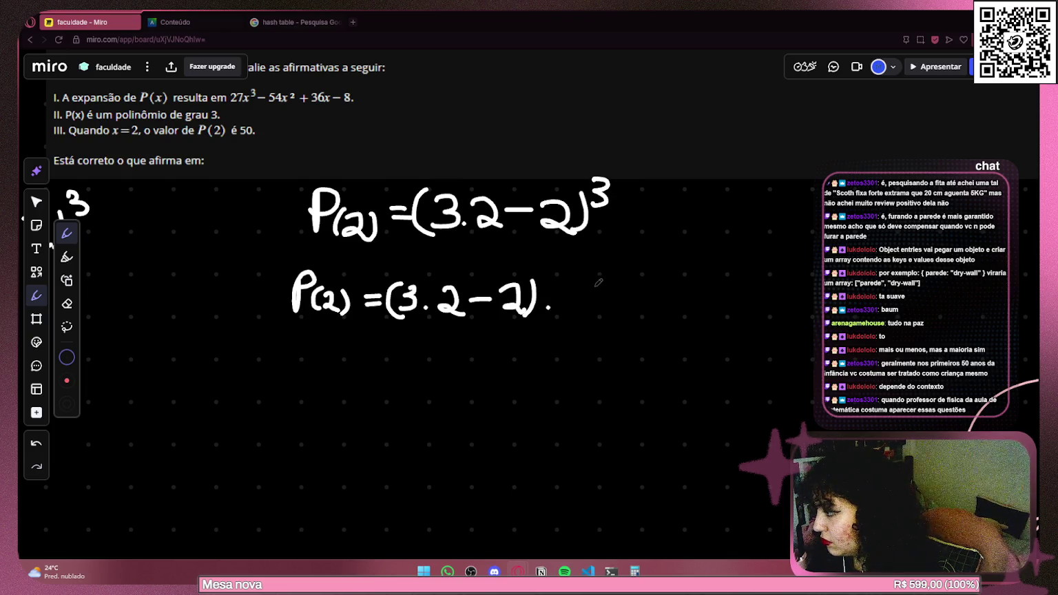
mouse_move(576, 279)
left_mouse_down()
mouse_move(586, 298)
mouse_move(574, 313)
mouse_move(565, 296)
mouse_move(573, 315)
mouse_move(596, 293)
mouse_move(590, 309)
mouse_move(637, 311)
mouse_move(629, 293)
mouse_move(622, 309)
mouse_move(654, 293)
mouse_move(659, 307)
mouse_move(685, 311)
left_mouse_up()
key("ctrl+z")
key("ctrl+z")
left_click_drag(690, 270, 689, 312)
left_click(708, 307)
mouse_move(731, 274)
left_mouse_down()
mouse_move(721, 283)
mouse_move(728, 311)
mouse_move(751, 281)
mouse_move(734, 308)
mouse_move(776, 292)
mouse_move(765, 307)
mouse_move(791, 310)
mouse_move(811, 293)
mouse_move(859, 316)
left_mouse_up()
left_click(757, 306)
left_click_drag(862, 278, 848, 318)
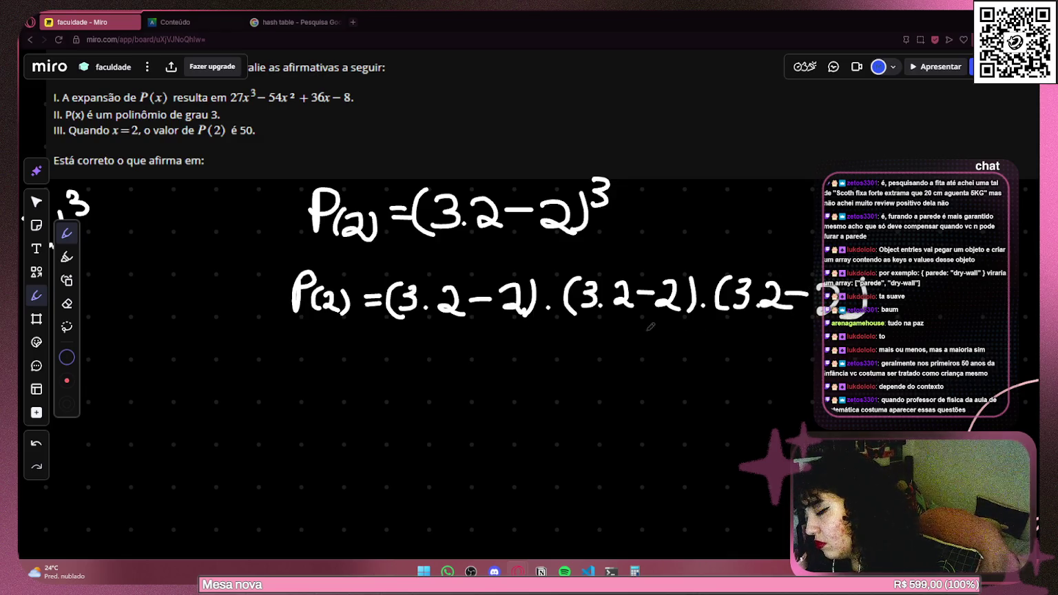
Pan to the line's end, undo a rough P, and start a new 'P(2) =' line below.
scroll(383, 320, "down", 1)
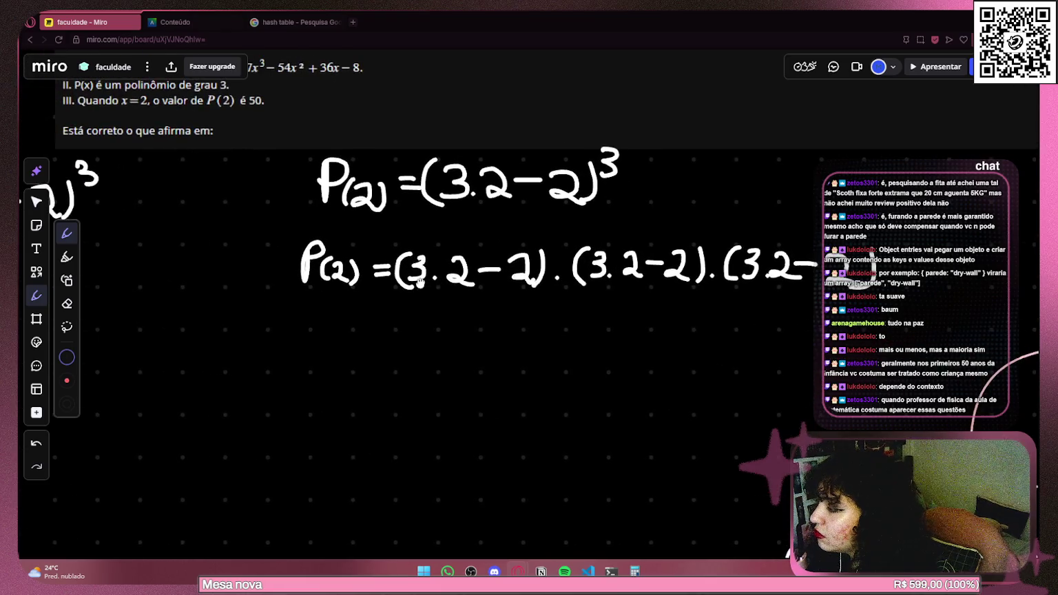
left_click_drag(383, 320, 262, 259)
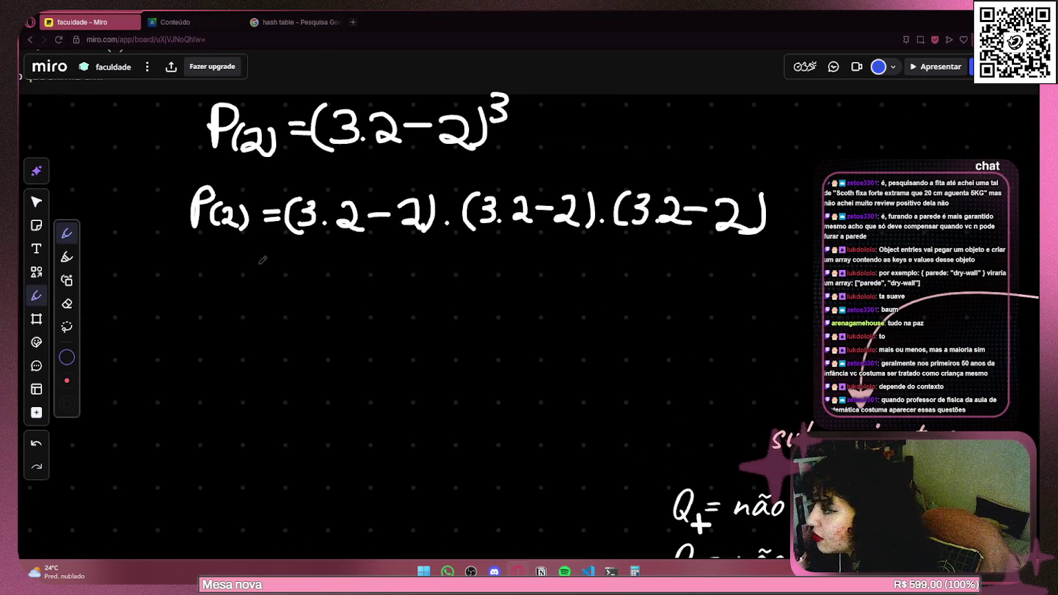
mouse_move(183, 274)
left_mouse_down()
mouse_move(203, 269)
mouse_move(177, 320)
mouse_move(180, 303)
left_mouse_up()
key("ctrl+z")
left_click_drag(206, 299, 204, 323)
left_click_drag(215, 303, 227, 318)
left_click_drag(235, 296, 241, 321)
left_click_drag(265, 296, 284, 296)
left_click_drag(265, 307, 290, 304)
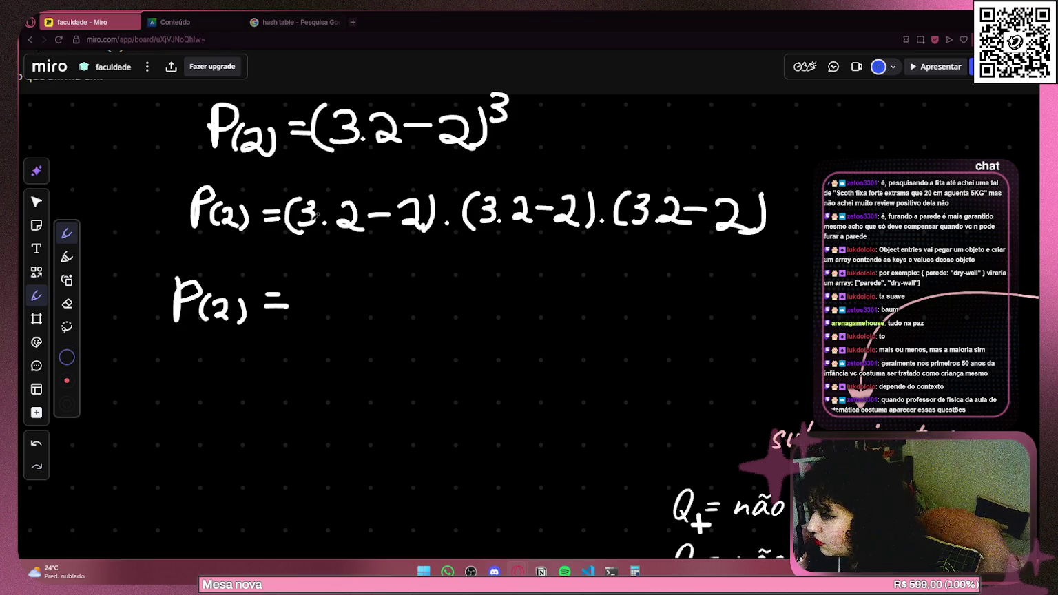
Write 27 after P(2) = and confirm 9 × 3 = 27 in the Calculator.
mouse_move(296, 289)
left_mouse_down()
mouse_move(336, 308)
mouse_move(355, 294)
left_mouse_up()
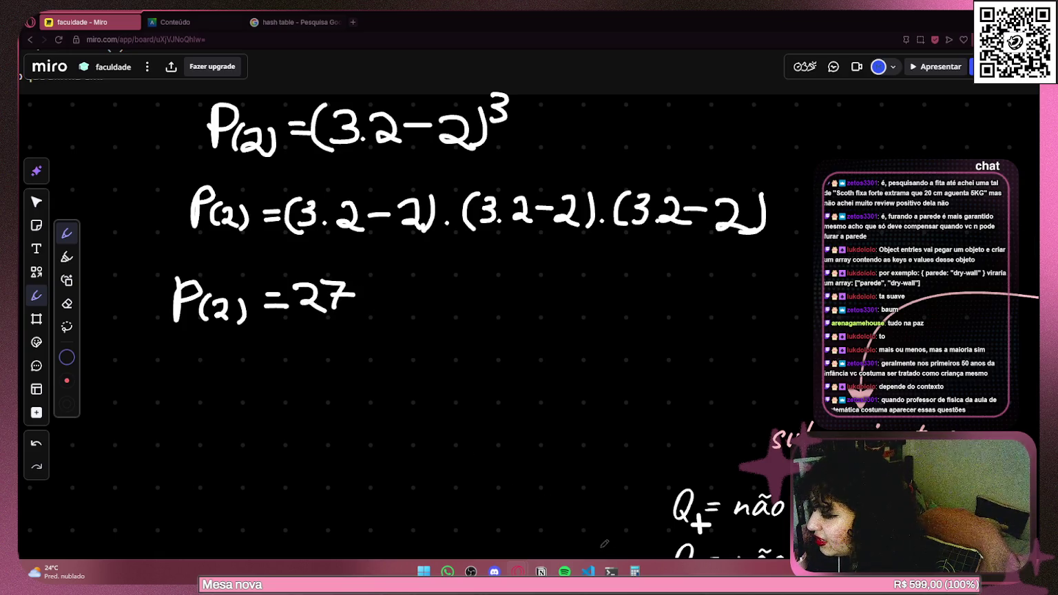
left_click(634, 571)
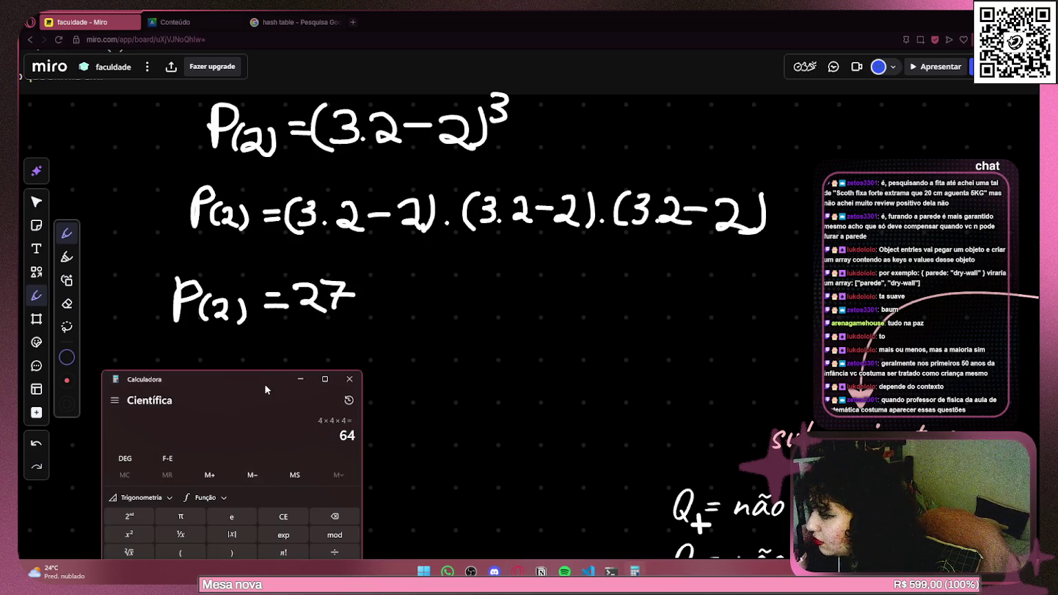
left_click_drag(228, 375, 204, 257)
left_click(263, 396)
left_click(263, 448)
left_click(314, 448)
left_click(263, 485)
left_click(313, 504)
Narrow and move the Calculator aside, then write ·8 after 27 on the board.
mouse_move(216, 260)
left_mouse_down()
mouse_move(66, 227)
mouse_move(335, 265)
mouse_move(769, 209)
mouse_move(849, 253)
left_mouse_up()
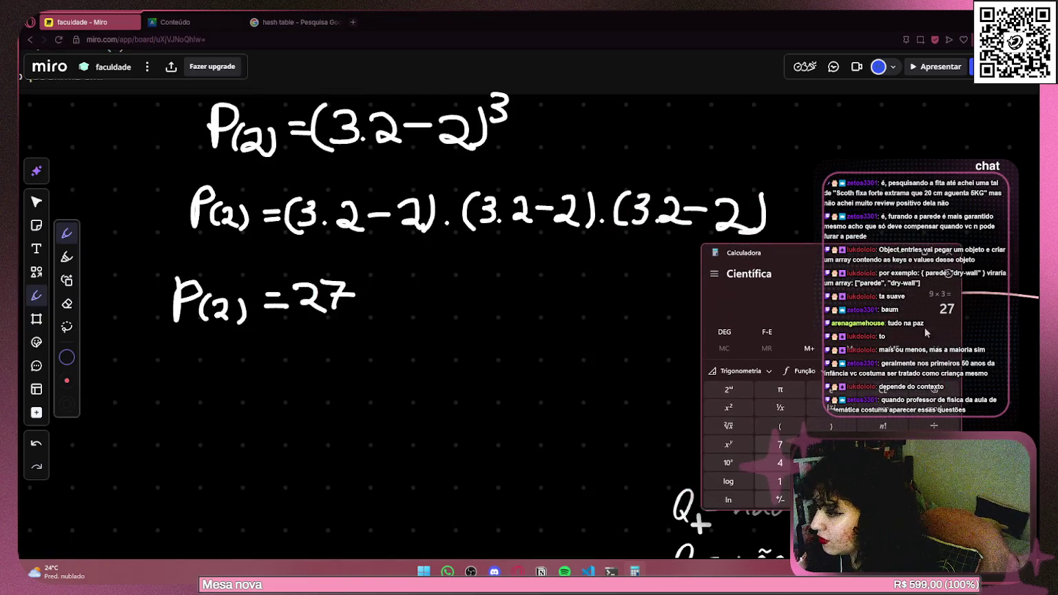
left_click_drag(963, 323, 878, 330)
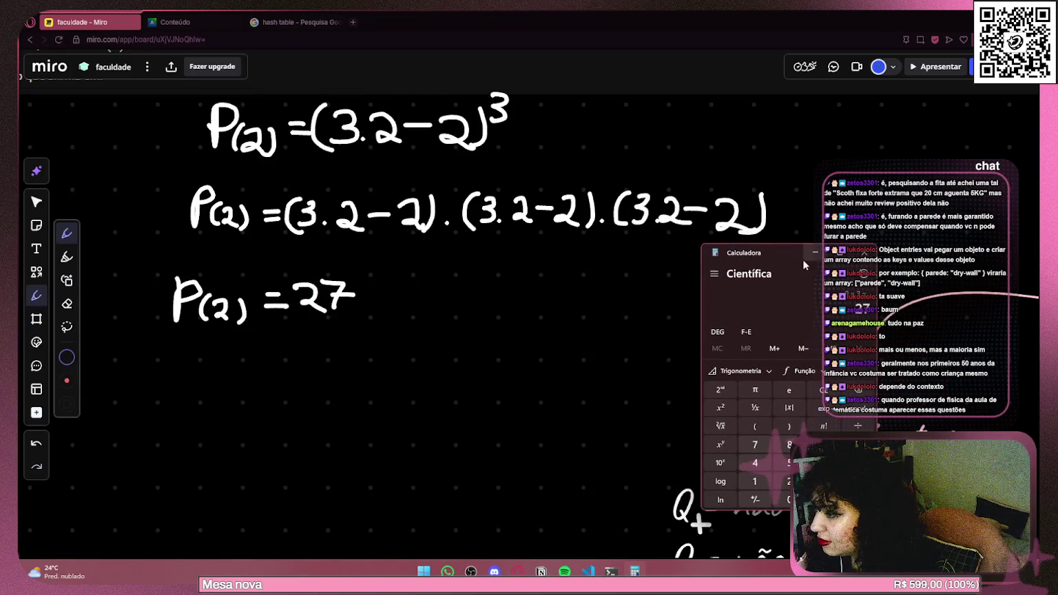
mouse_move(798, 251)
left_mouse_down()
mouse_move(879, 207)
mouse_move(900, 129)
left_mouse_up()
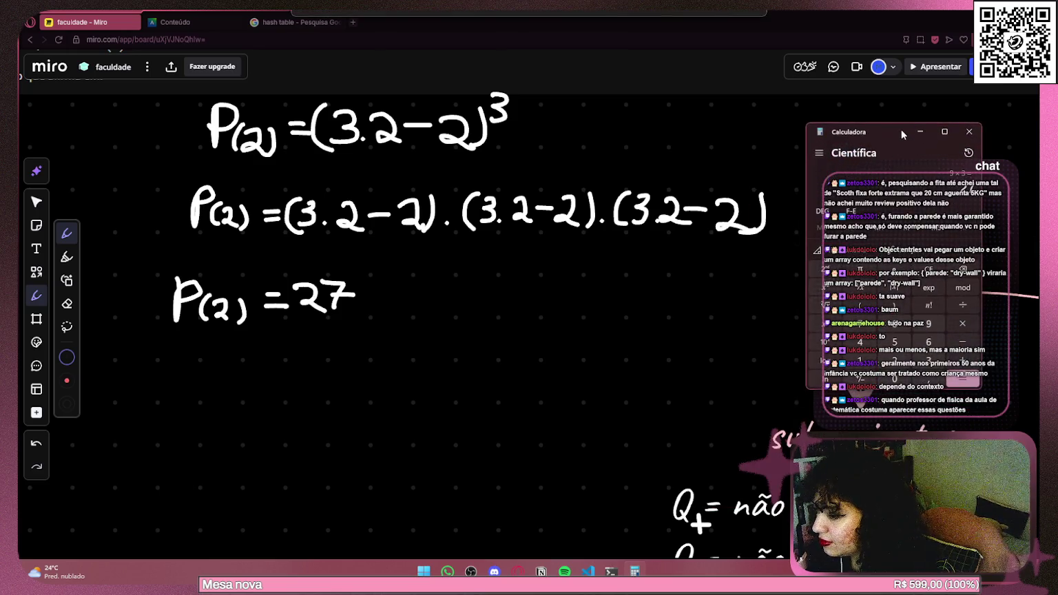
left_click(353, 304)
left_click(352, 307)
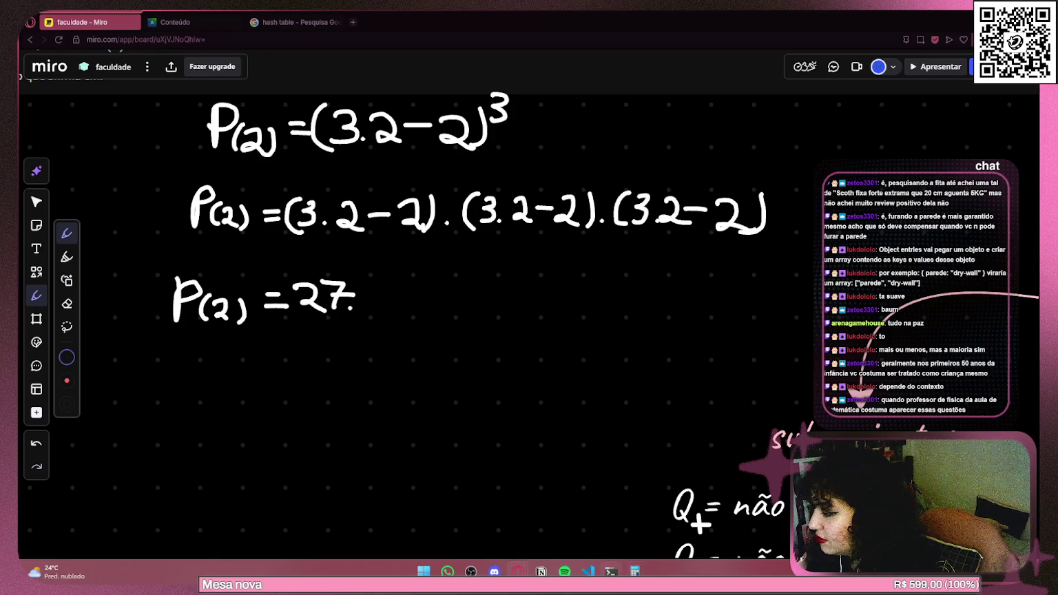
key("alt+Tab")
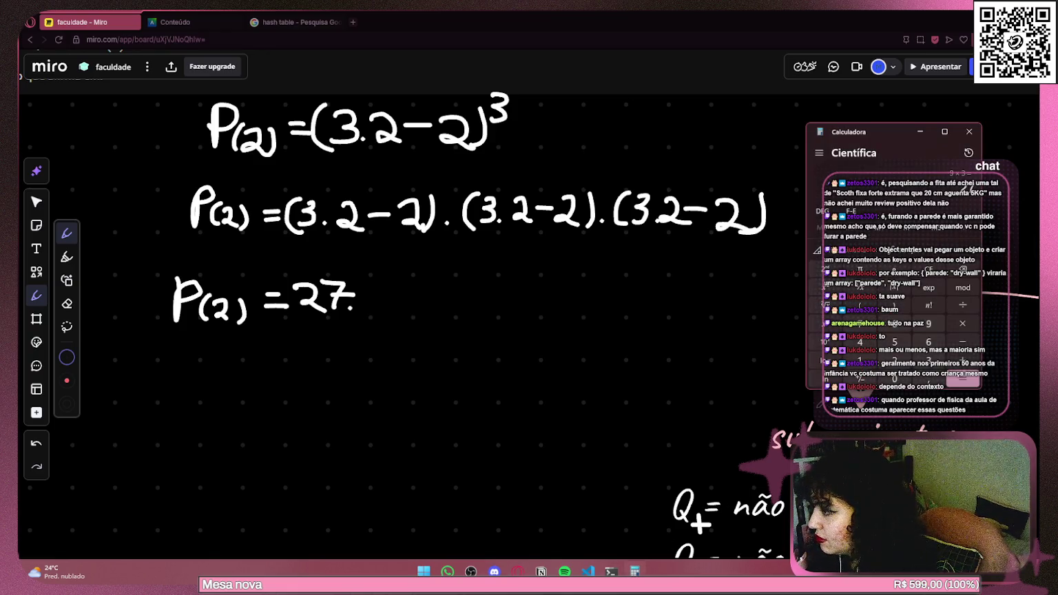
left_click(372, 293)
left_click_drag(378, 282, 413, 297)
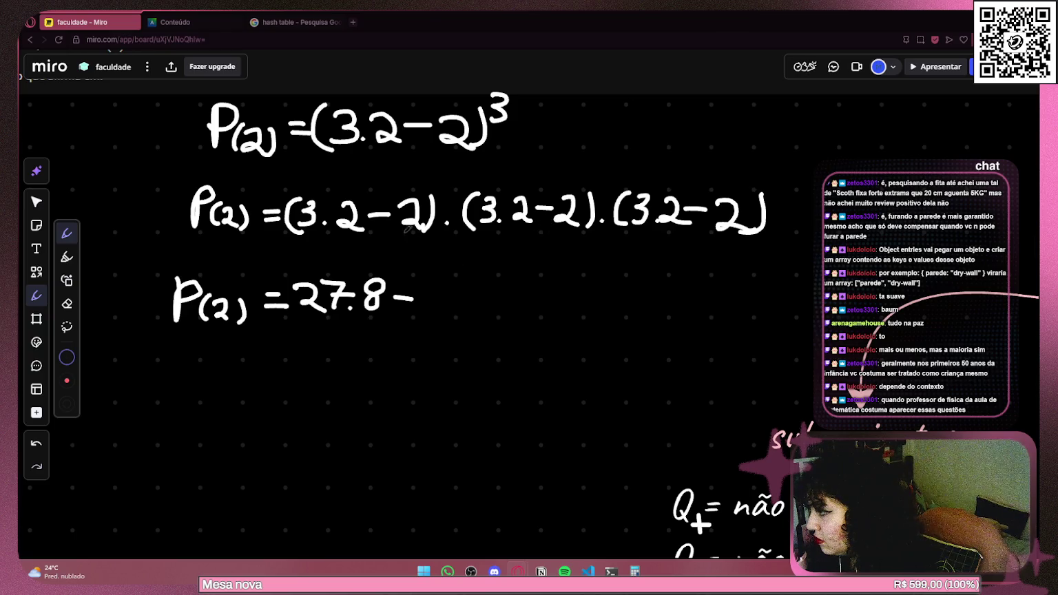
Complete the line as (27·8 − 8) with brackets and check 27 × 8 = 216 in the Calculator.
mouse_move(443, 294)
left_mouse_down()
mouse_move(429, 310)
mouse_move(456, 277)
mouse_move(455, 291)
mouse_move(479, 307)
mouse_move(462, 318)
left_mouse_up()
left_click_drag(295, 270, 301, 321)
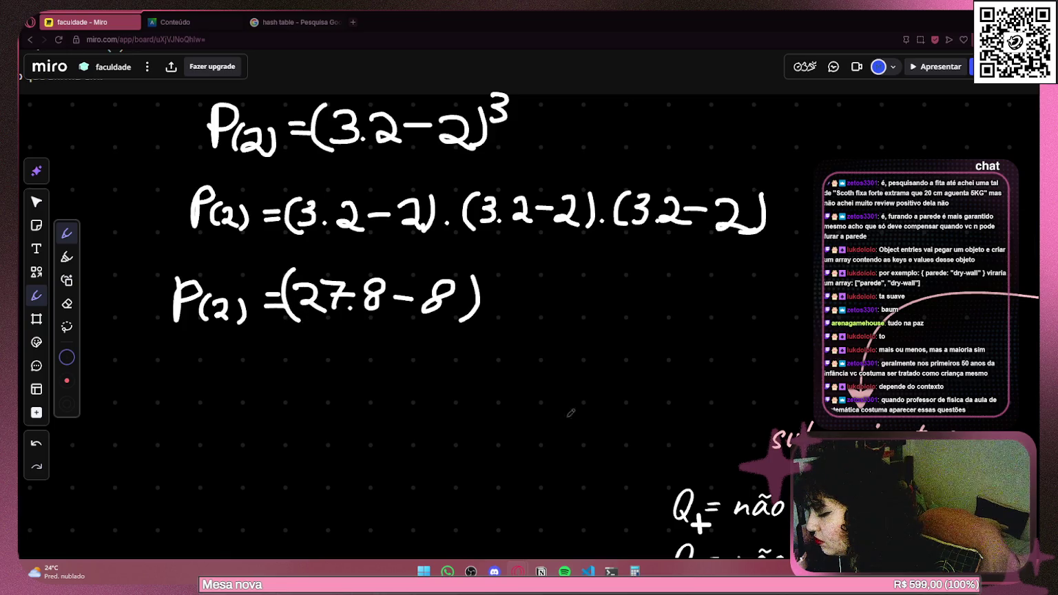
left_click(634, 571)
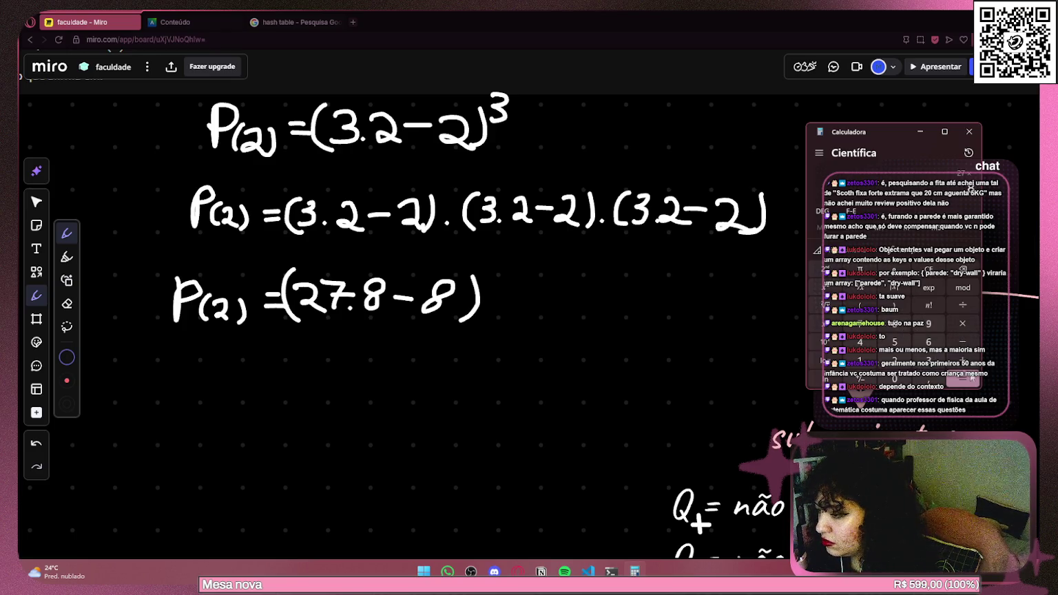
left_click(967, 382)
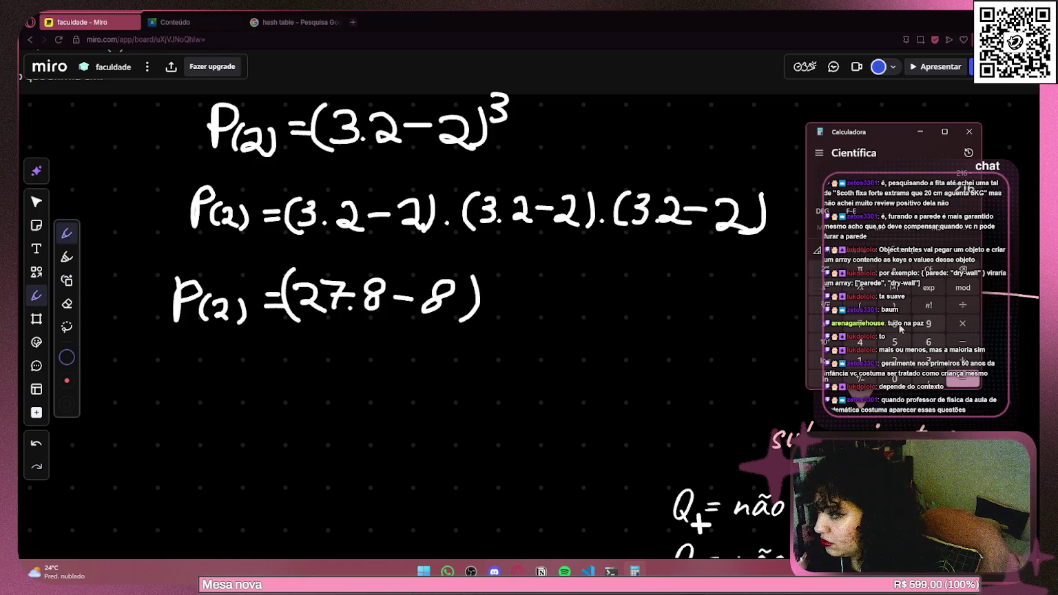
left_click(634, 570)
scroll(227, 336, "left", 3)
Handwrite P(2) = 208 on a new line beneath (27·8 − 8).
left_click_drag(260, 320, 261, 365)
mouse_move(265, 318)
left_mouse_down()
mouse_move(297, 322)
mouse_move(270, 340)
left_mouse_up()
mouse_move(317, 339)
left_mouse_down()
mouse_move(316, 366)
mouse_move(336, 349)
mouse_move(348, 366)
mouse_move(383, 337)
mouse_move(415, 344)
mouse_move(420, 360)
left_mouse_up()
left_click(634, 571)
mouse_move(425, 333)
left_mouse_down()
mouse_move(415, 344)
mouse_move(457, 334)
left_mouse_up()
scroll(812, 421, "down", 5)
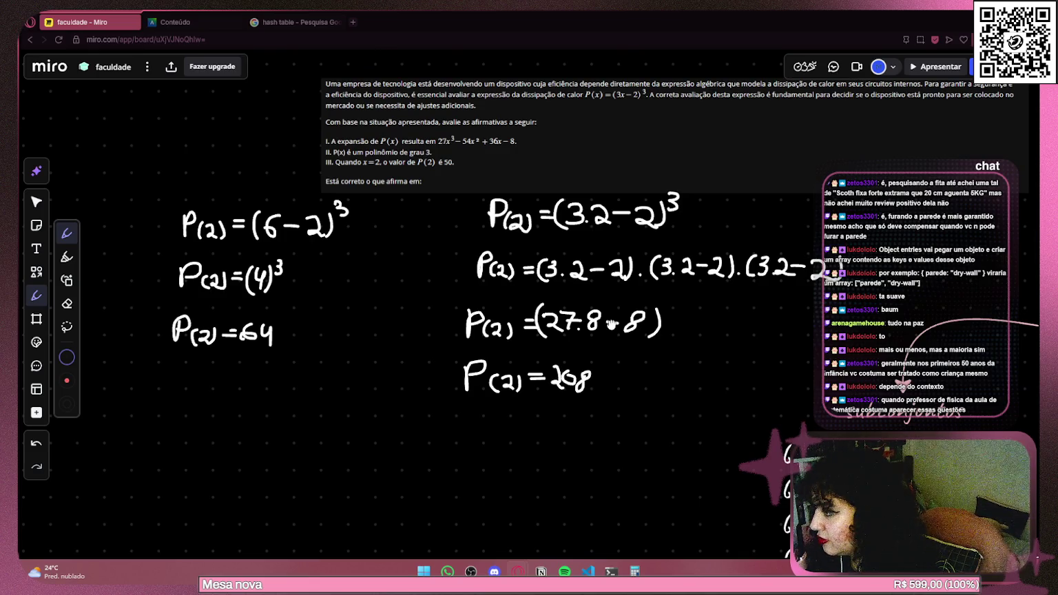
left_click_drag(612, 324, 483, 317)
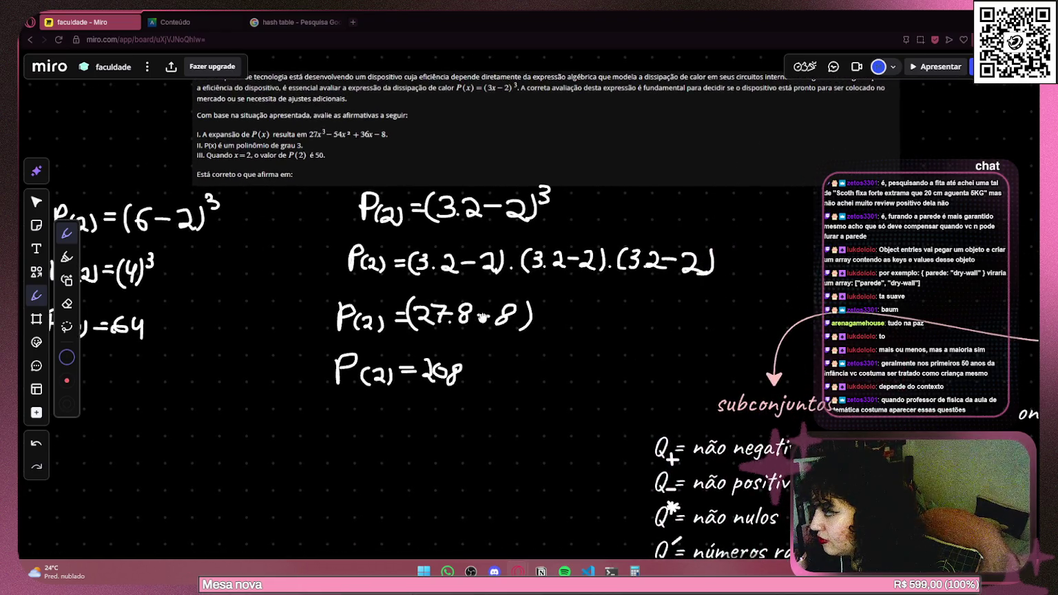
left_click_drag(483, 317, 630, 305)
Undo a stray curve, then select the calculation ending in 64 and drag it lower.
mouse_move(165, 340)
left_mouse_down()
mouse_move(419, 209)
mouse_move(371, 178)
left_mouse_up()
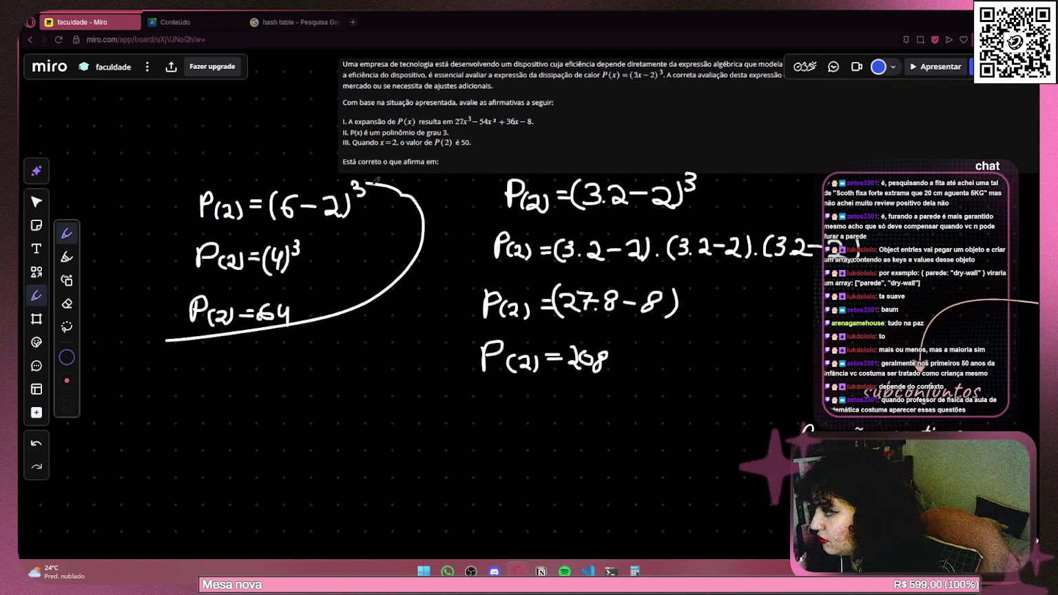
key("ctrl+z")
left_click(43, 201)
mouse_move(160, 336)
left_mouse_down()
mouse_move(376, 239)
mouse_move(398, 185)
left_mouse_up()
mouse_move(288, 288)
left_mouse_down()
mouse_move(280, 343)
mouse_move(352, 533)
mouse_move(315, 317)
mouse_move(328, 336)
left_mouse_up()
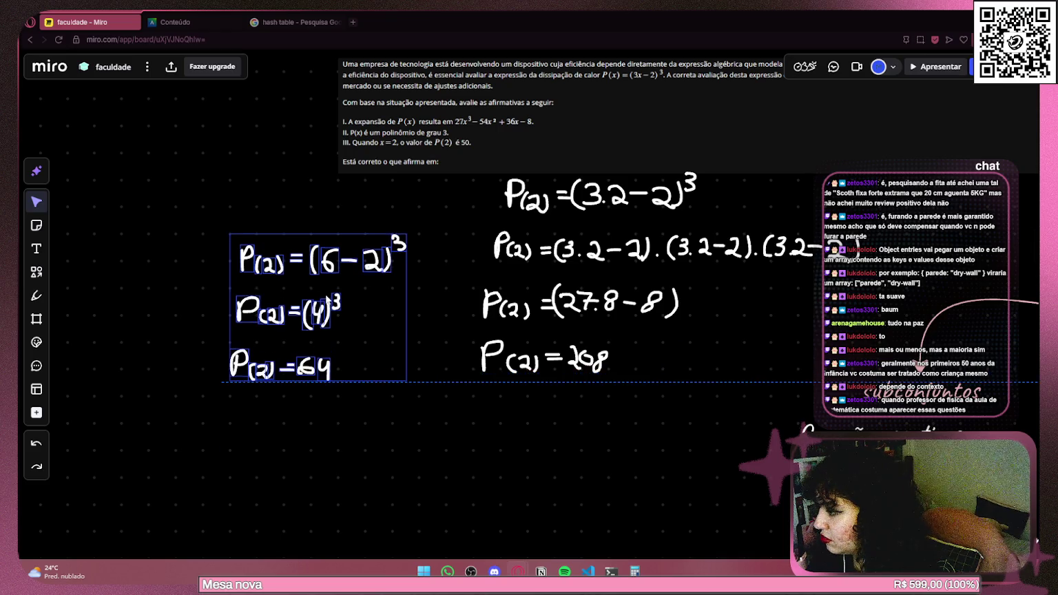
Zoom in on the top equation and capture a snipping rectangle around (3.2−2)³.
left_click(720, 192)
mouse_move(696, 206)
left_mouse_down()
mouse_move(499, 234)
mouse_move(235, 215)
left_mouse_up()
left_click(207, 243)
scroll(286, 219, "up", 3)
left_click_drag(173, 239, 247, 270)
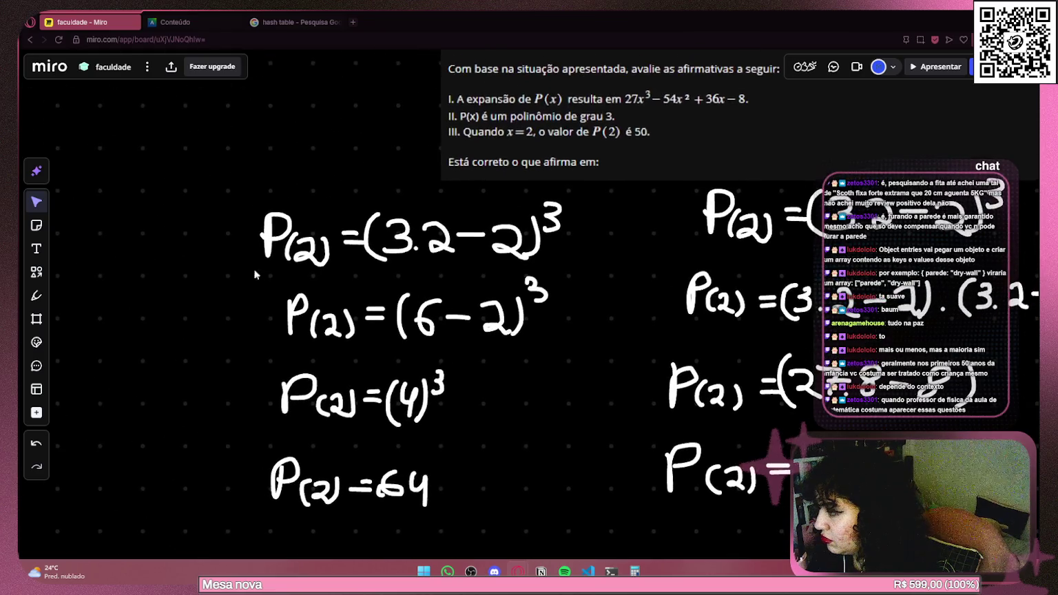
left_click(537, 252)
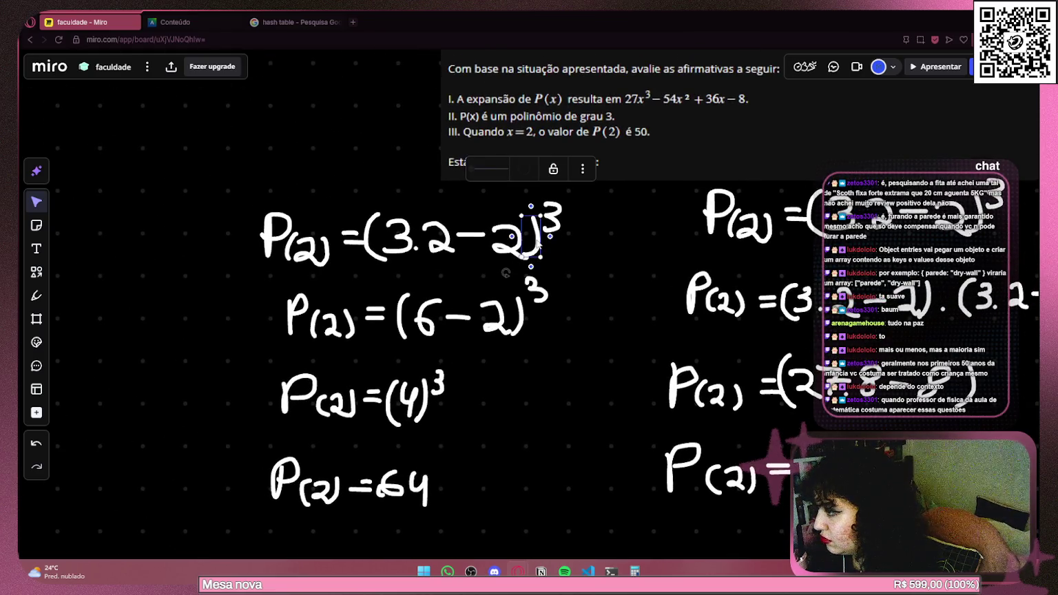
left_click(555, 219)
left_click(588, 222)
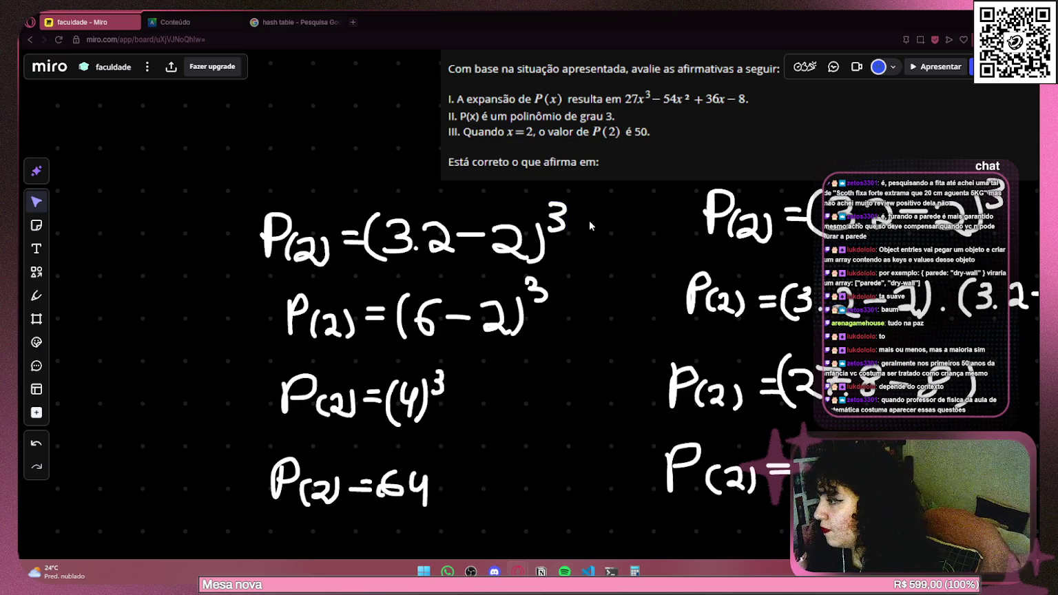
mouse_move(584, 191)
left_mouse_down()
mouse_move(434, 276)
mouse_move(355, 279)
mouse_move(363, 279)
left_mouse_up()
In a new ChatGPT chat, send the pasted equation image with 'resolva essa equação, passo a passo'.
left_click(352, 22)
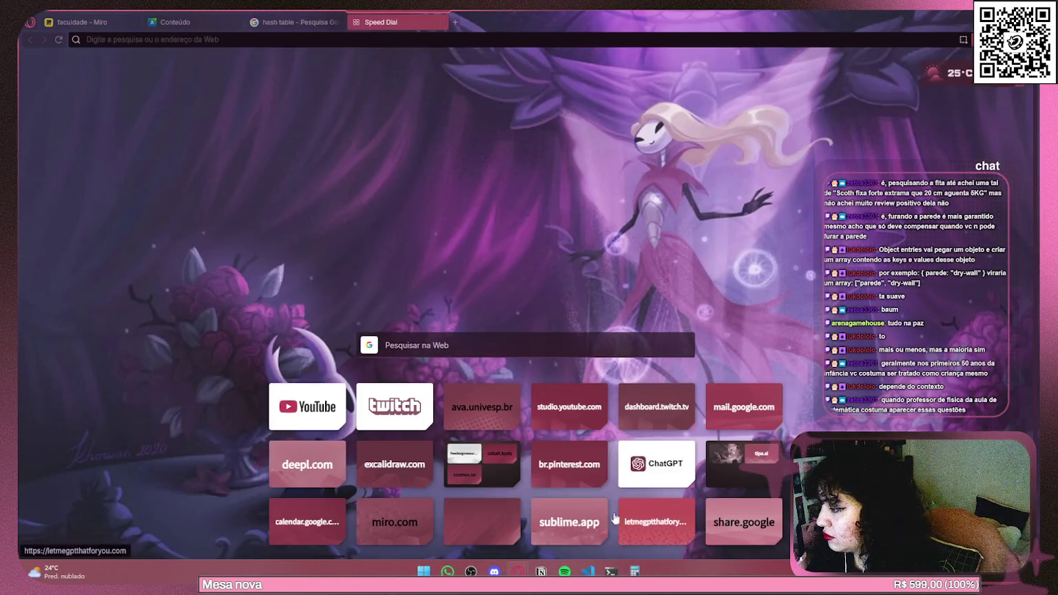
left_click(649, 456)
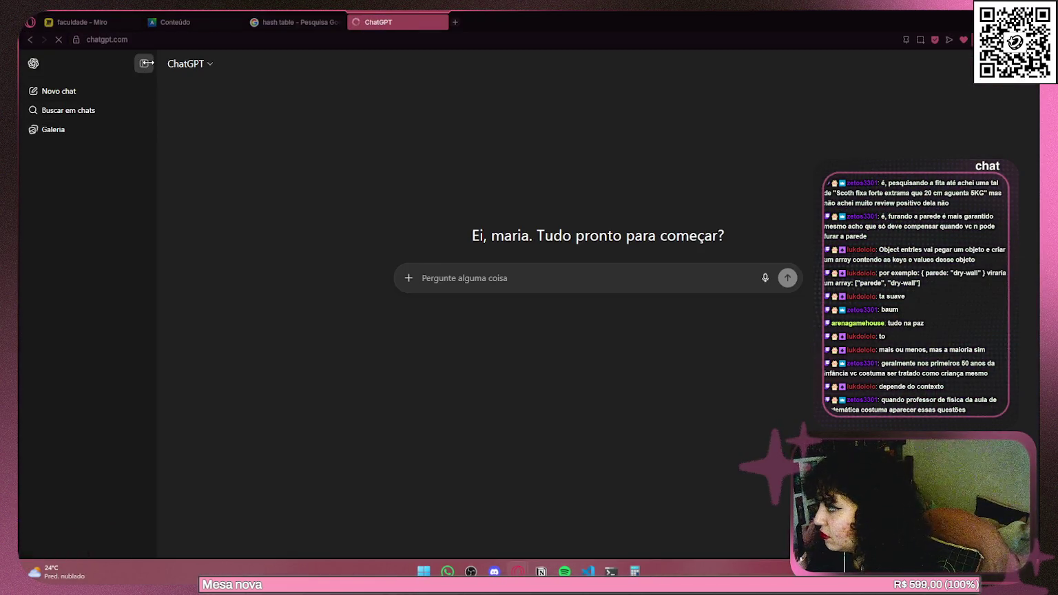
type("(")
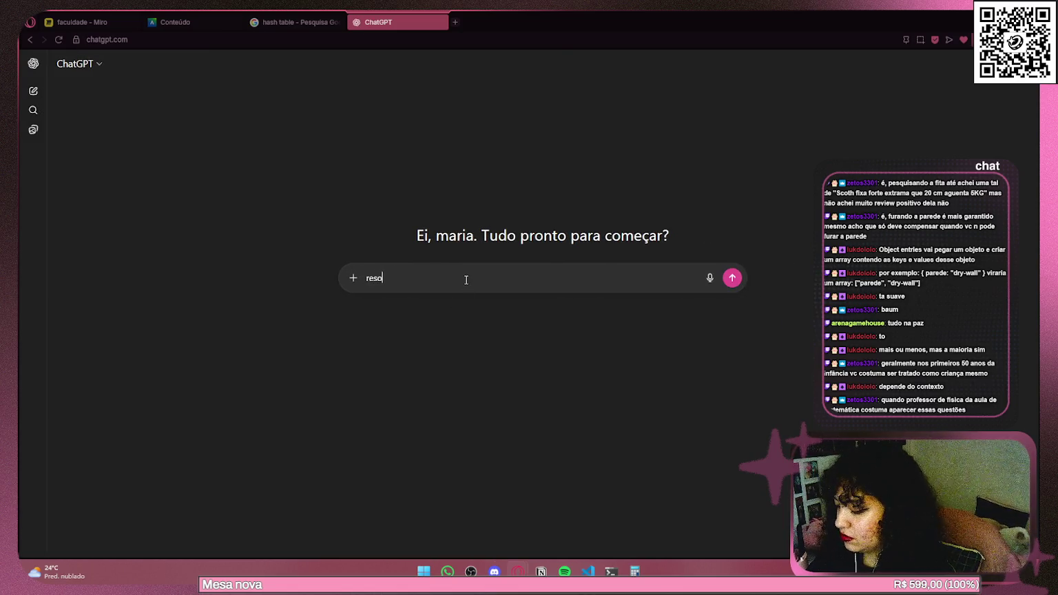
type("lv")
type("a essa equação, pa")
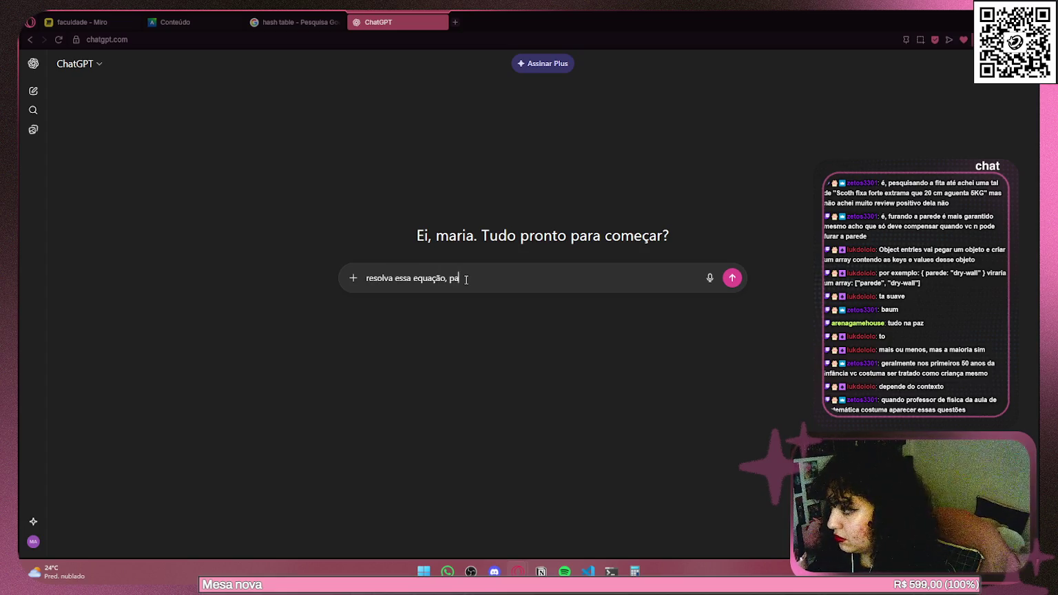
type("op")
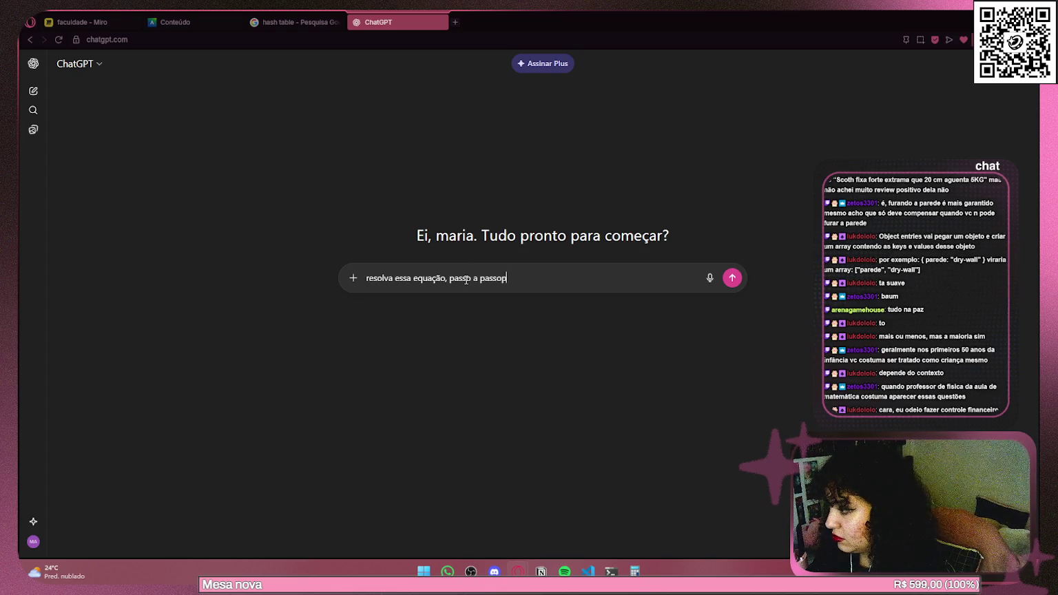
key("ctrl+v")
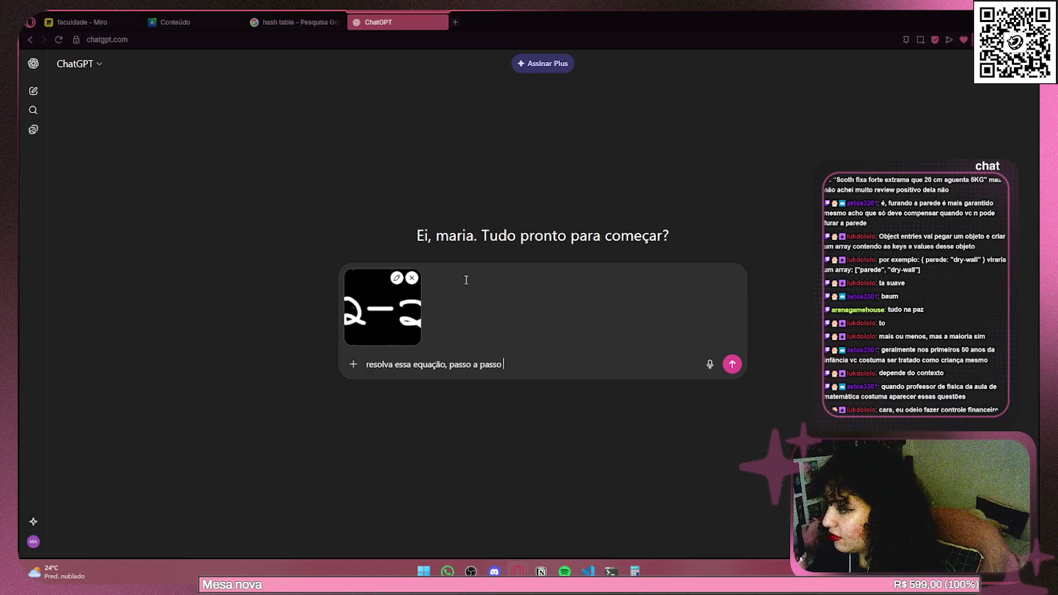
key("Return")
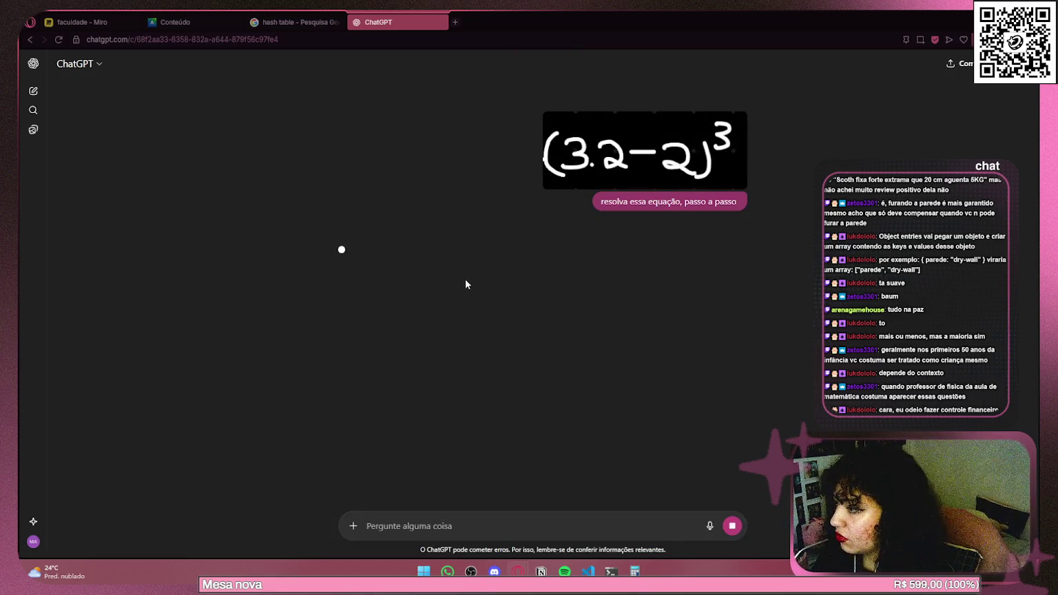
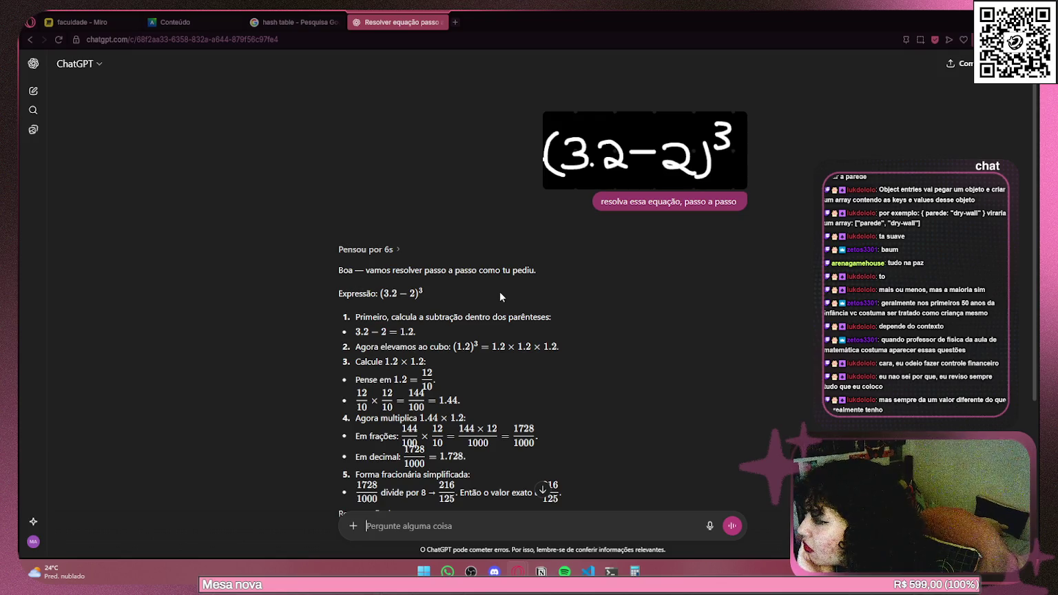
Review the first two steps of ChatGPT's answer, highlighting the cube expansion.
left_click_drag(373, 317, 536, 316)
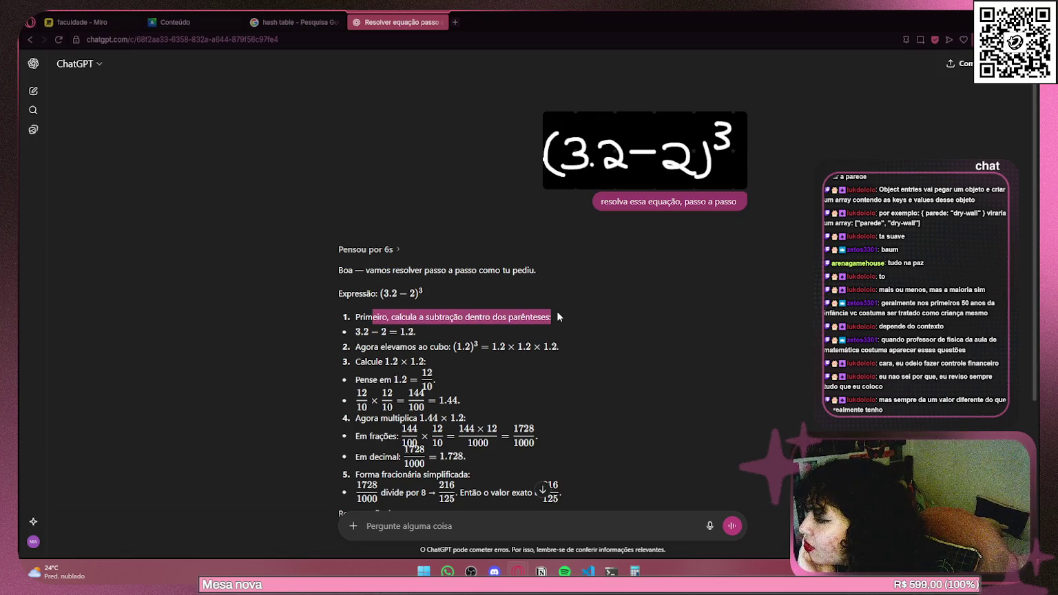
left_click(557, 313)
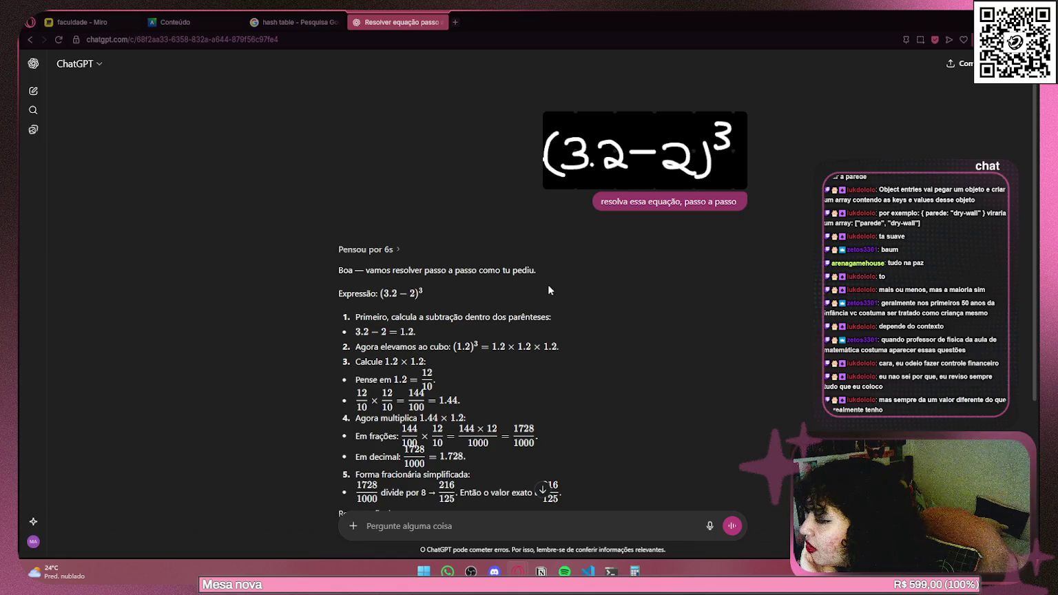
scroll(547, 284, "down", 2)
left_click_drag(556, 237, 453, 239)
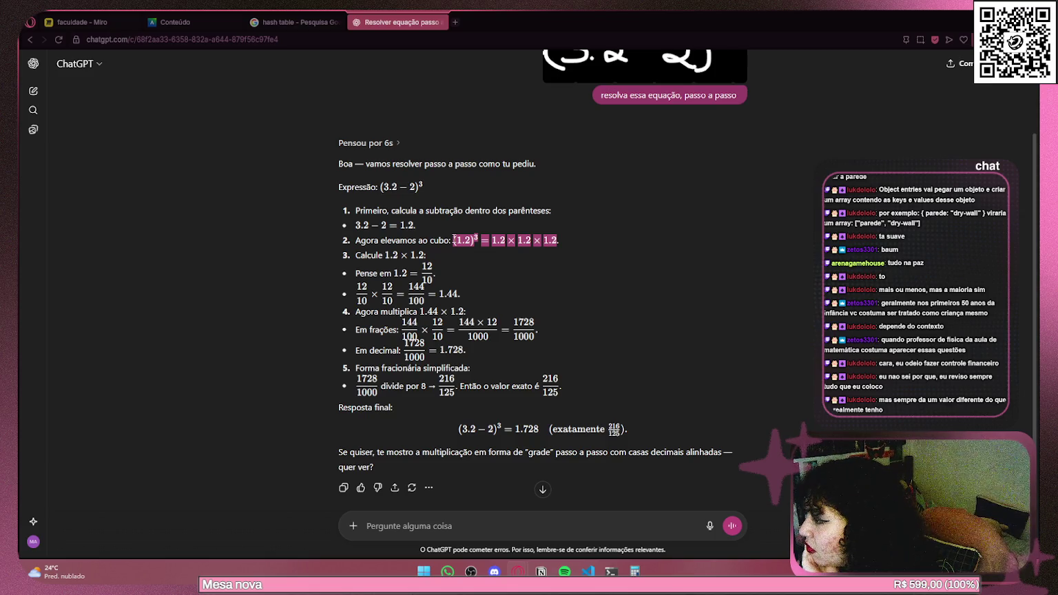
left_click(640, 234)
scroll(639, 234, "up", 2)
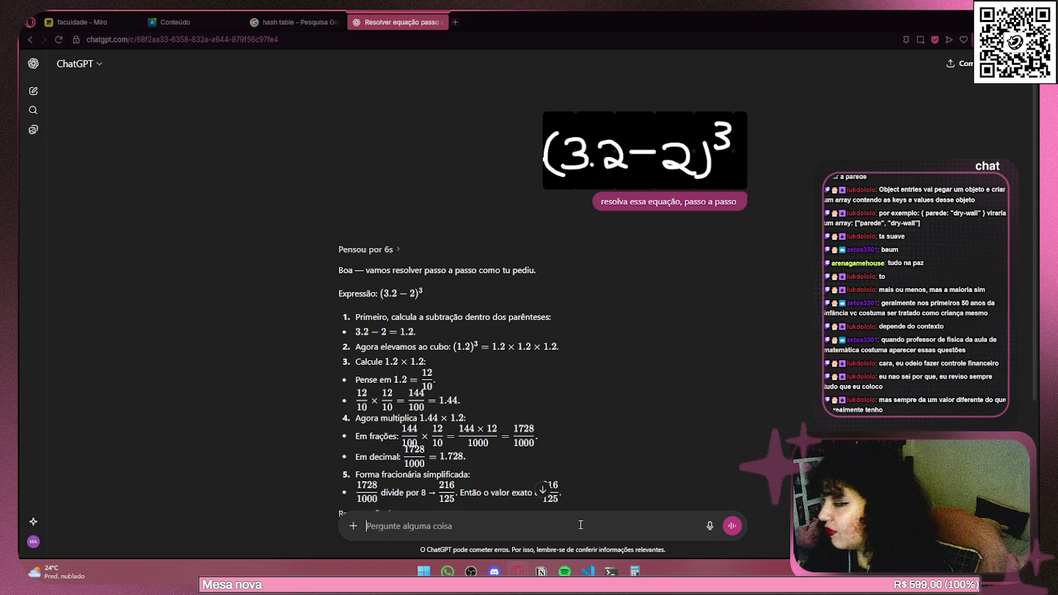
Tell ChatGPT the dot means multiplication, so the expression is (3*2-2)3, and read the result of 64.
type("o")
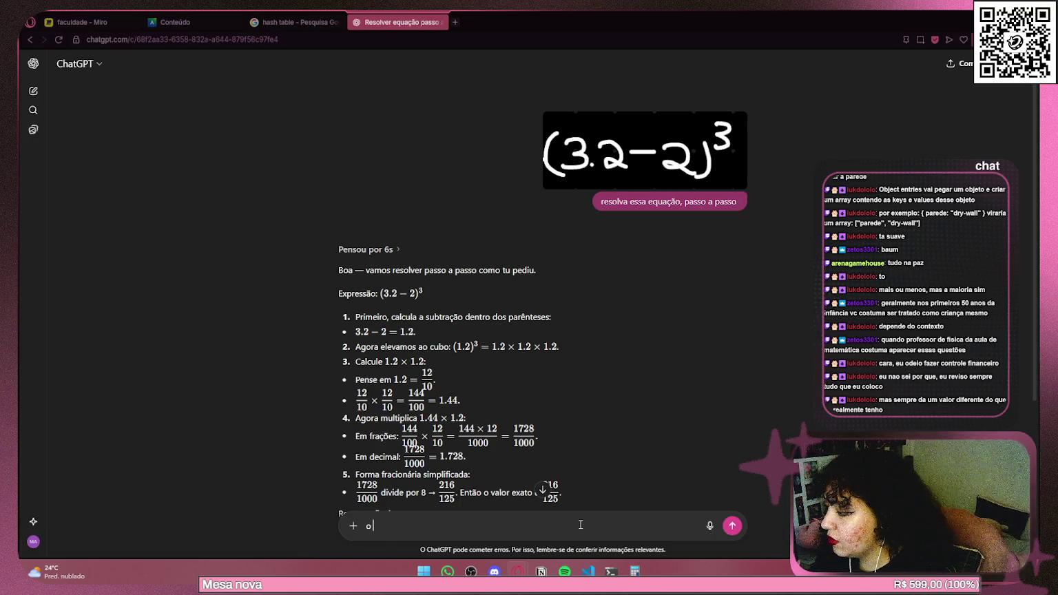
type(" ponto é ")
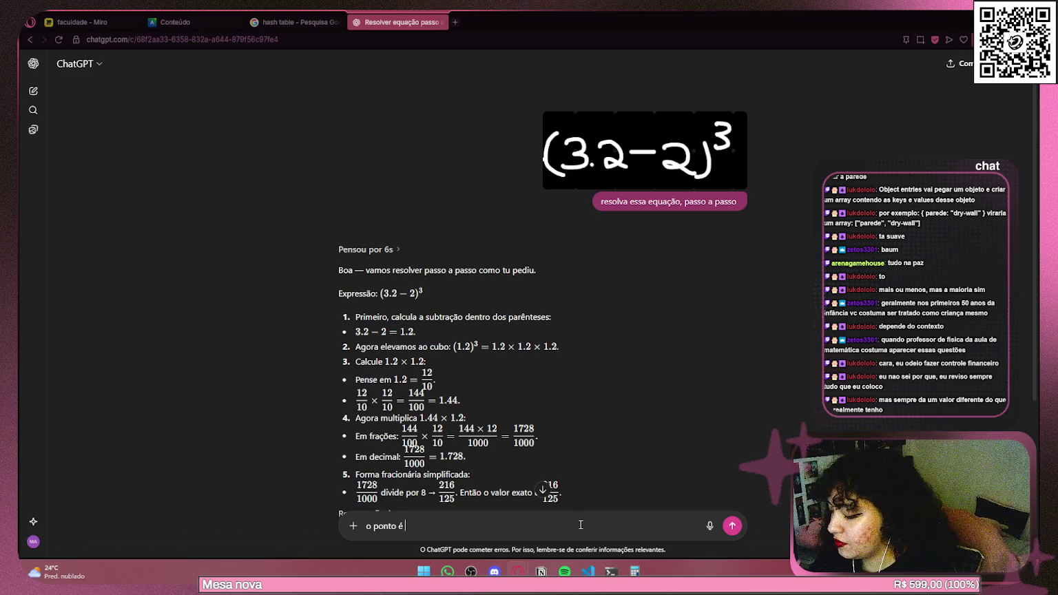
type("para significar multip")
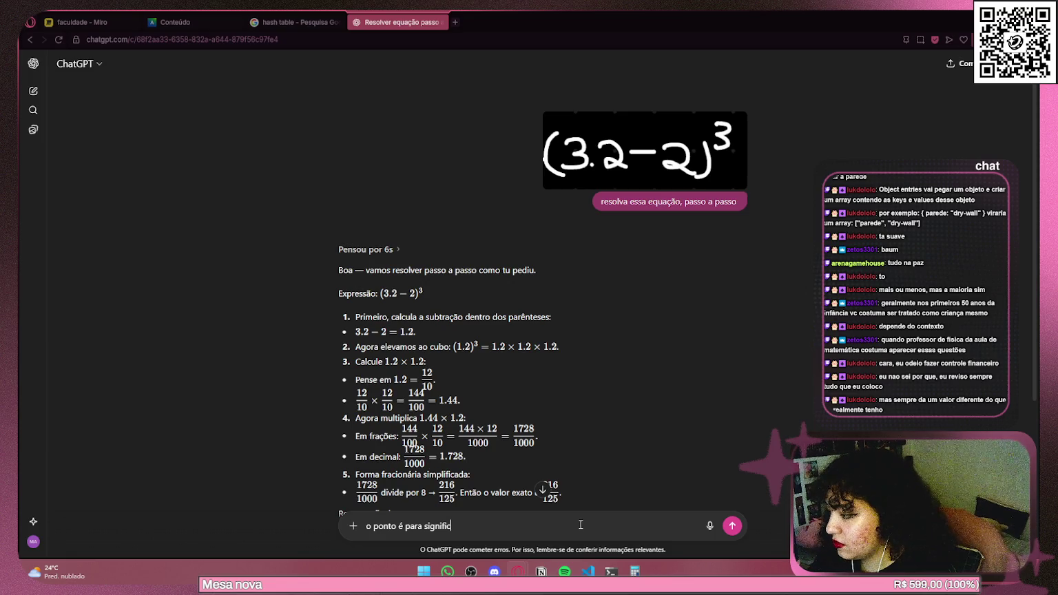
type("lic")
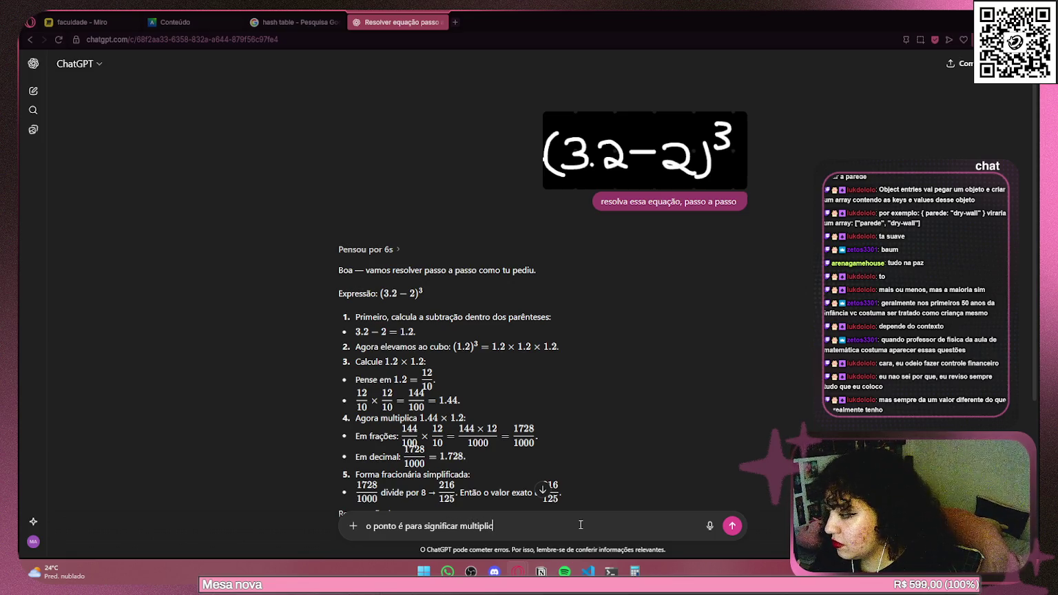
type("ação!")
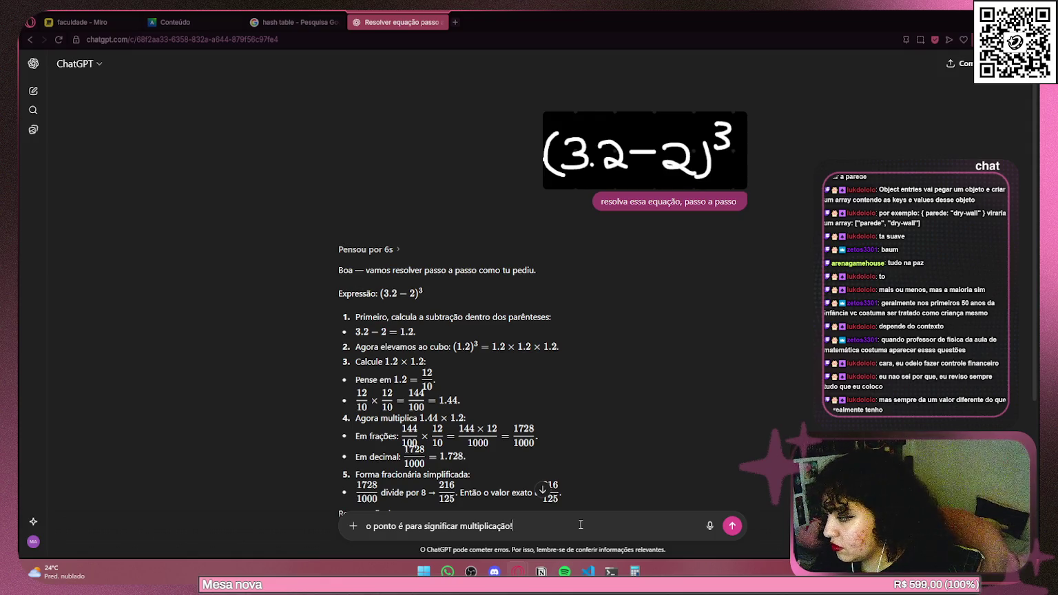
type(" a")
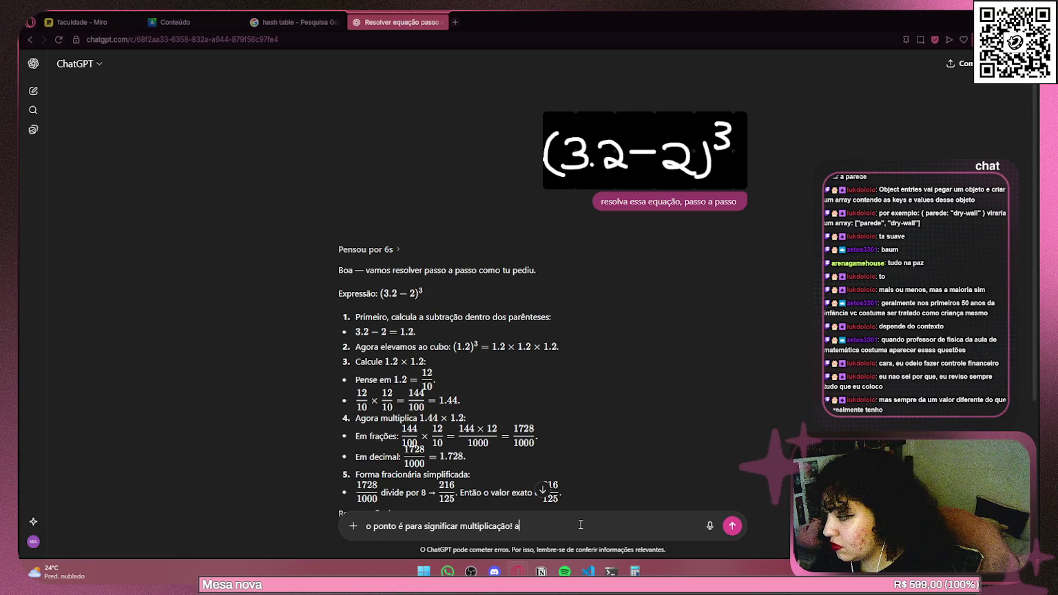
key("BackSpace")
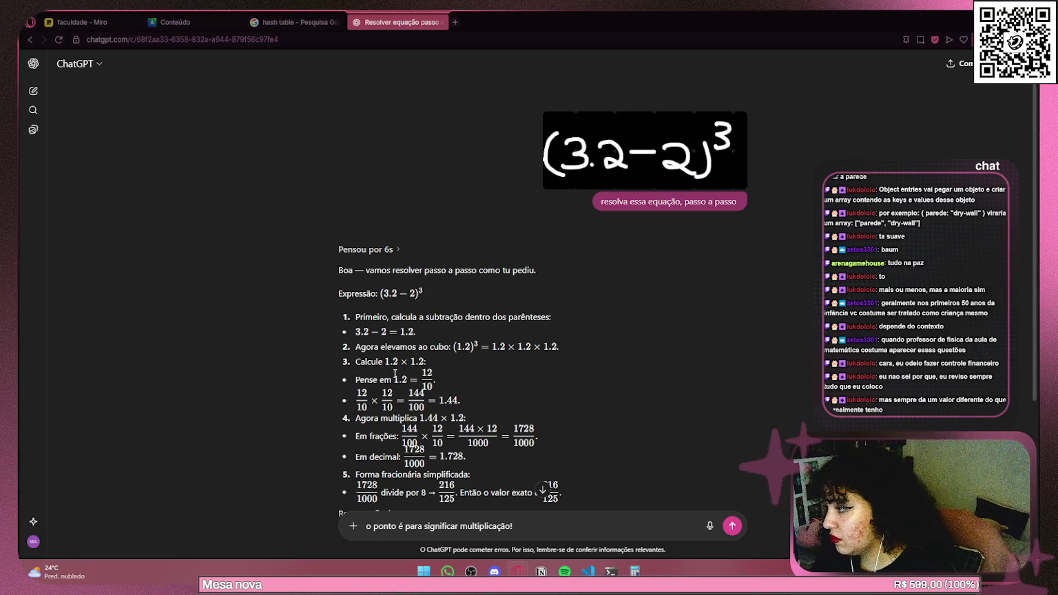
left_click_drag(381, 293, 424, 294)
left_click(553, 520)
type("a es")
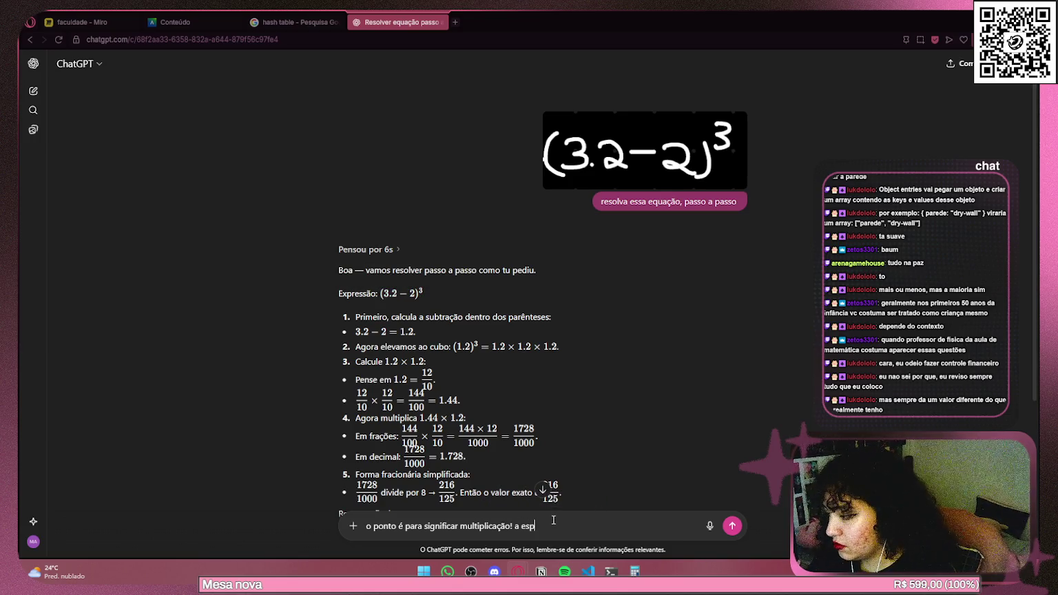
key("BackSpace")
type("xpre")
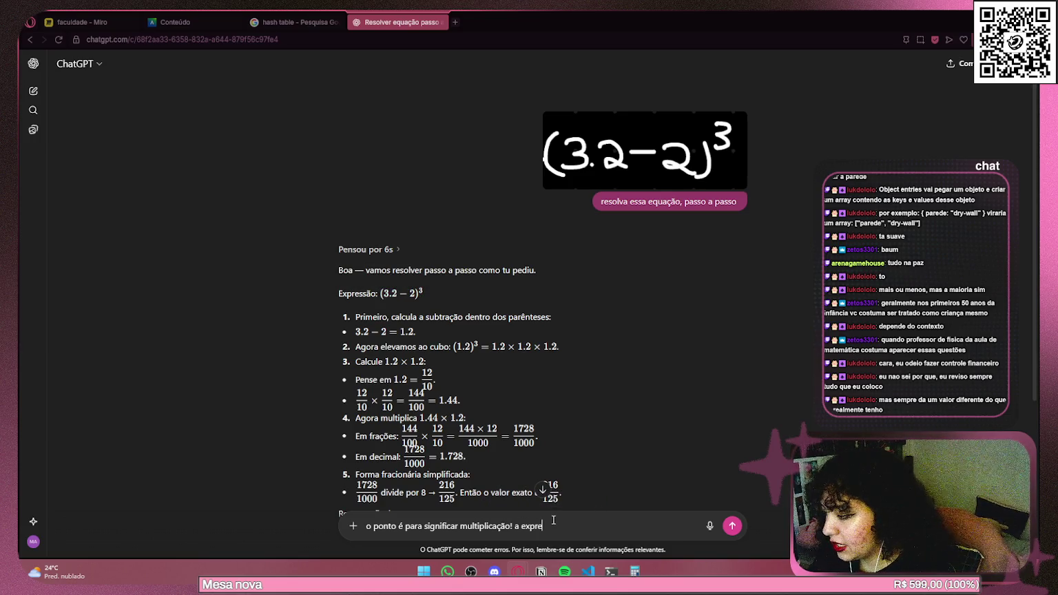
type("ssão")
key("BackSpace")
key("BackSpace")
key("BackSpace")
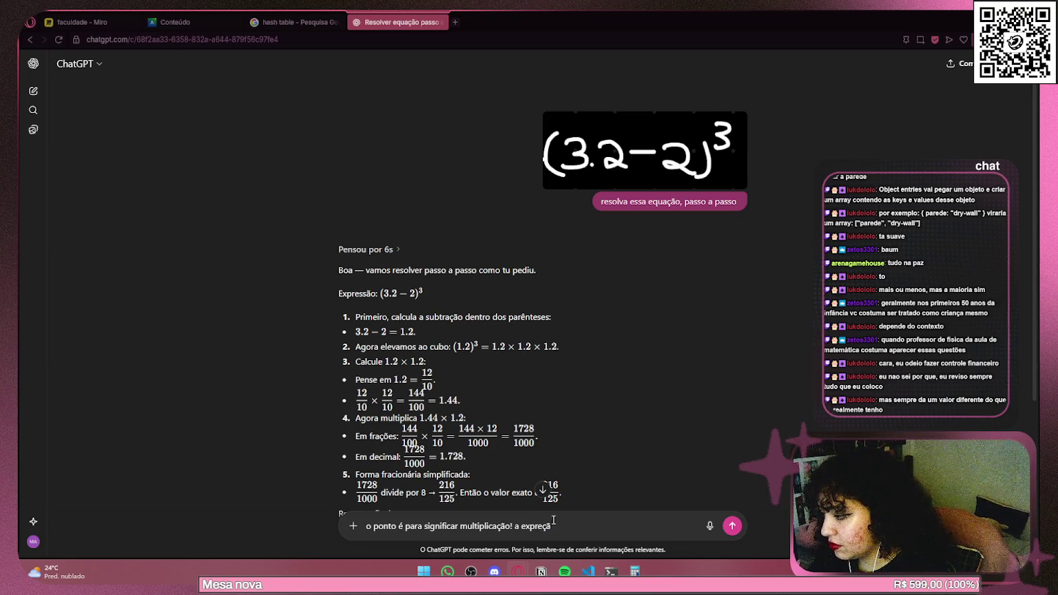
type("s")
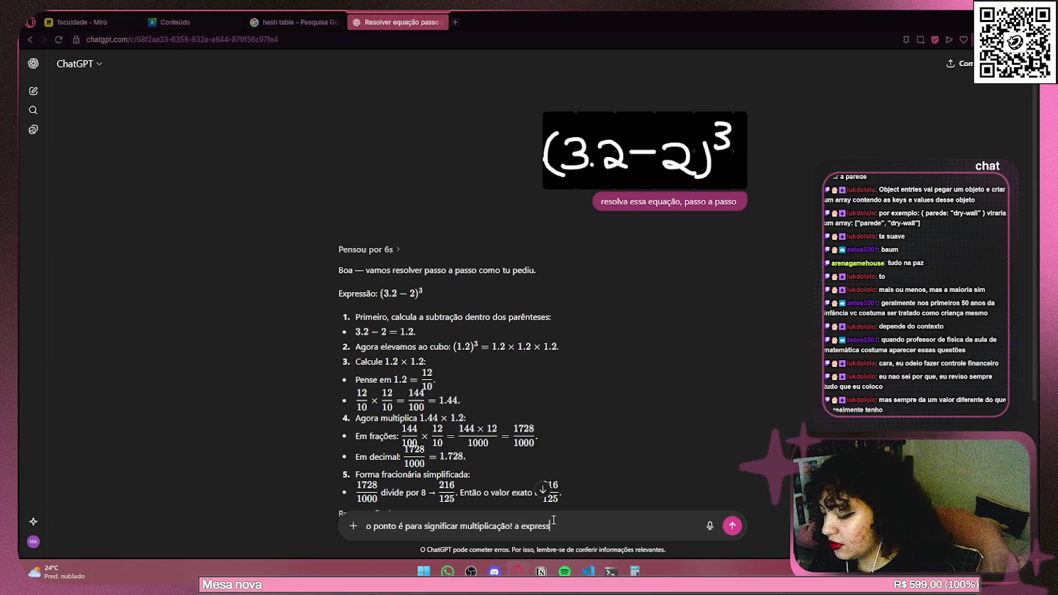
type("ão ficaria")
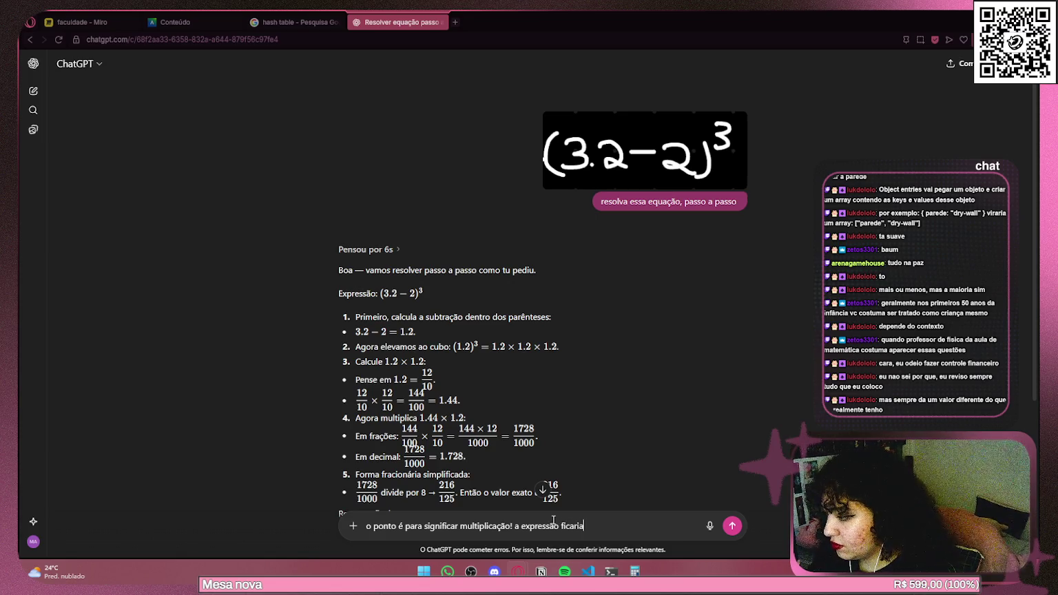
type(": ")
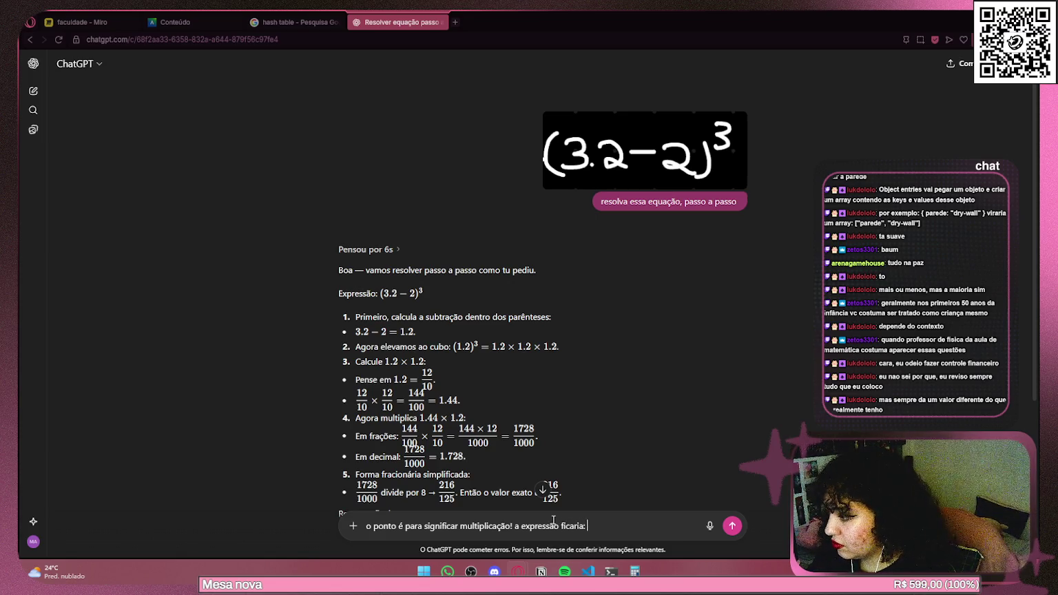
type("(3*2-2)3x2-2)3")
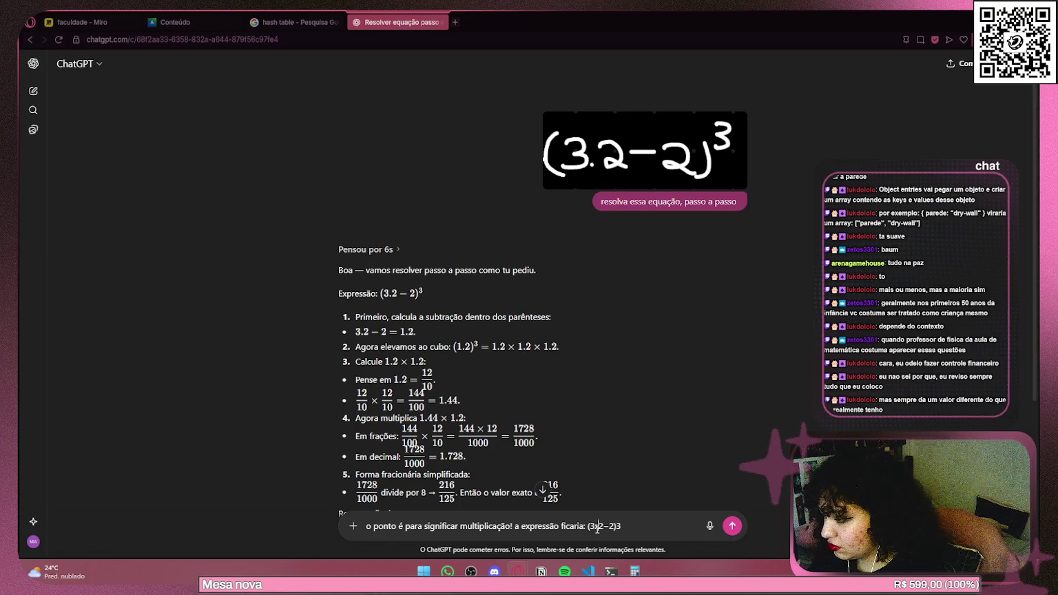
left_click(731, 526)
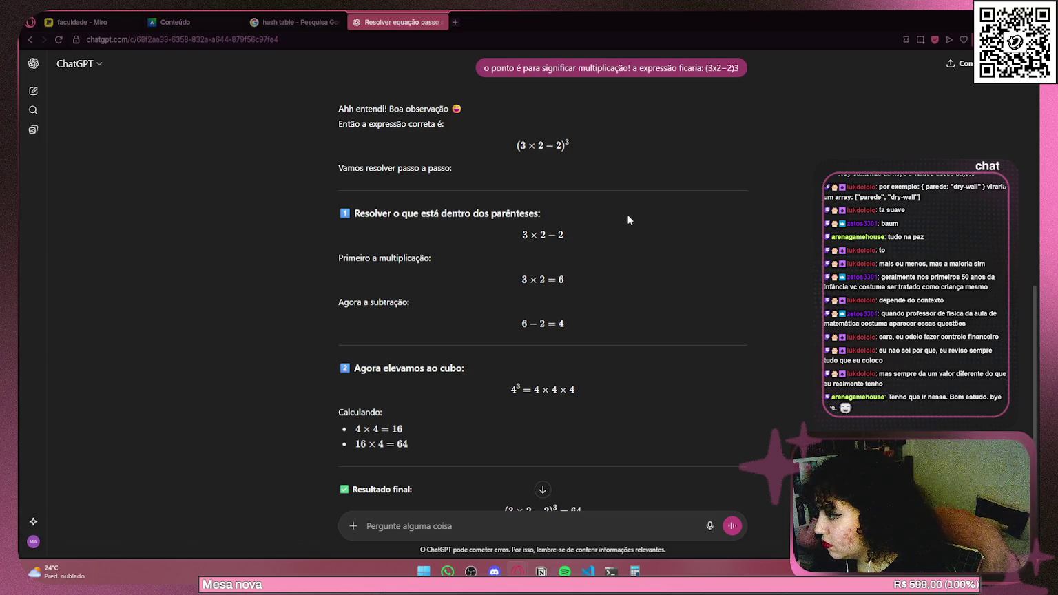
scroll(627, 218, "down", 2)
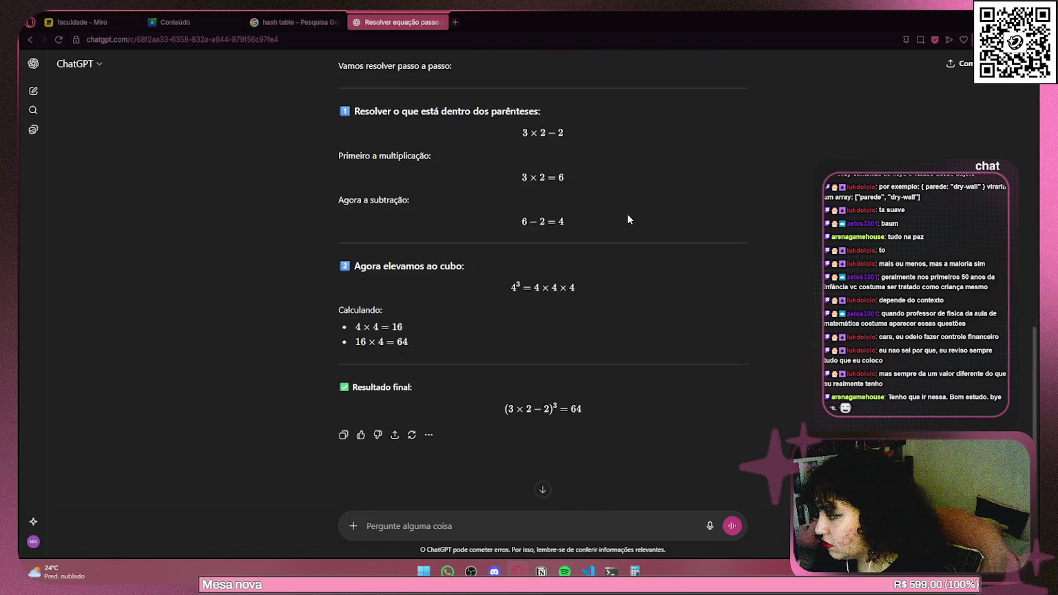
left_click(293, 22)
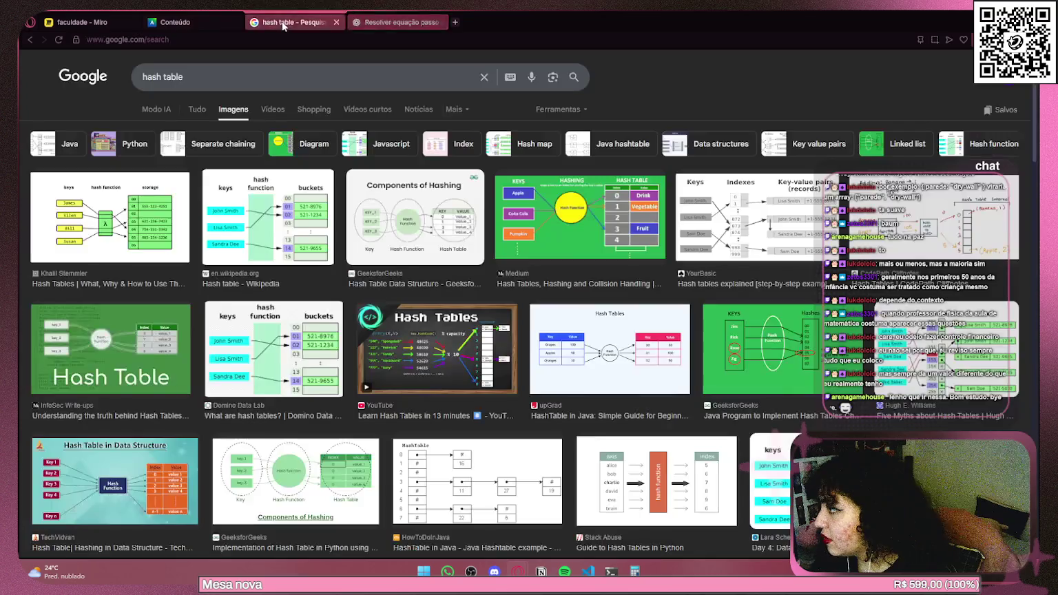
On the faculdade Miro board, delete the wrong P(2) formulas on the right.
left_click(172, 22)
left_click(82, 19)
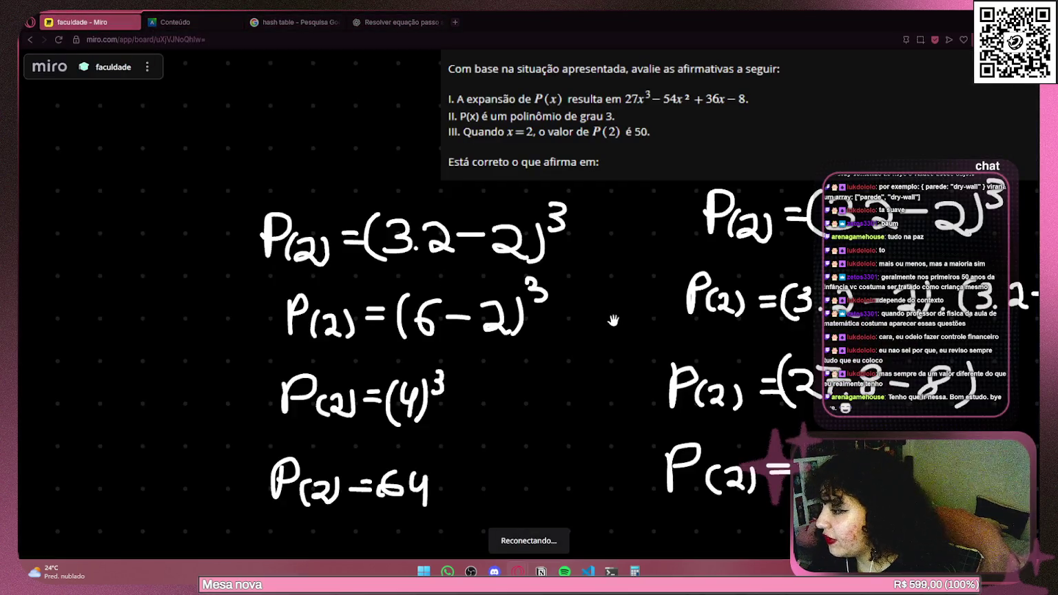
mouse_move(496, 460)
left_mouse_down()
mouse_move(791, 402)
mouse_move(820, 199)
left_mouse_up()
mouse_move(480, 403)
left_mouse_down()
mouse_move(840, 238)
mouse_move(882, 197)
mouse_move(874, 201)
left_mouse_up()
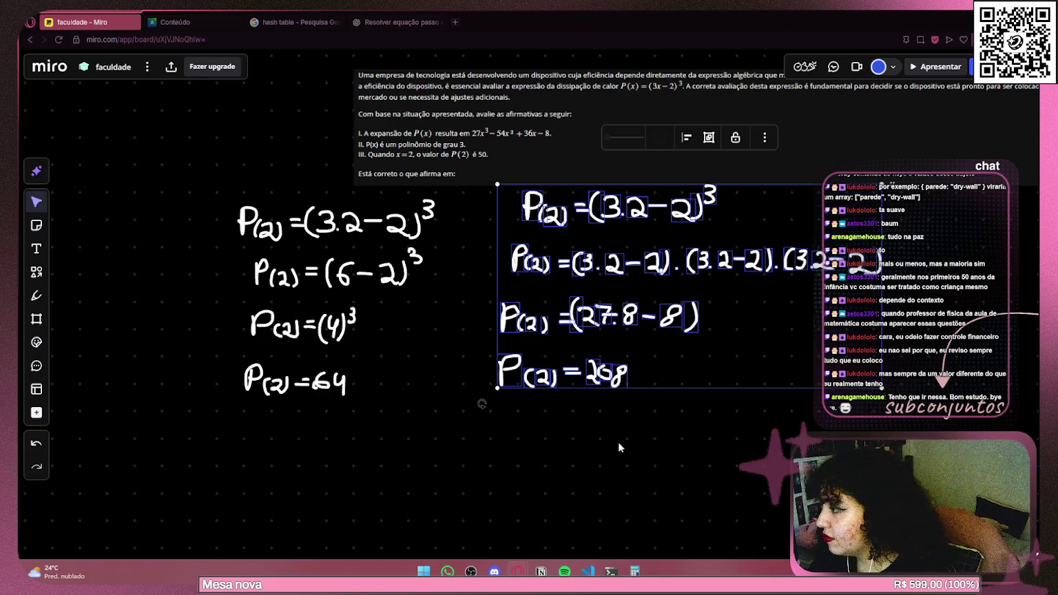
key("Delete")
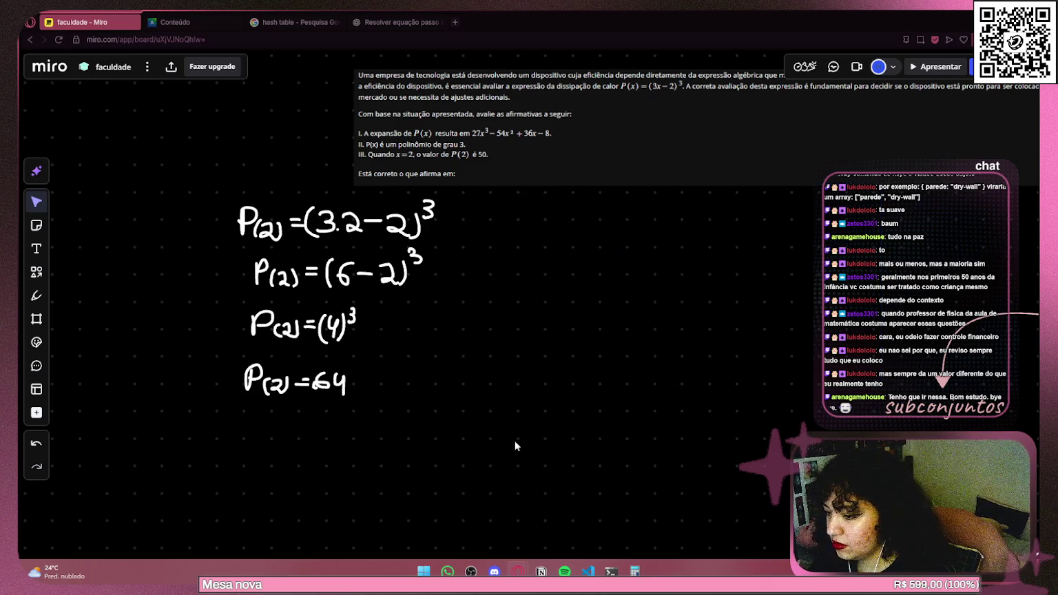
Move the remaining handwritten P(2) working under the question.
mouse_move(199, 442)
left_mouse_down()
mouse_move(416, 400)
mouse_move(479, 198)
left_mouse_up()
mouse_move(347, 270)
left_mouse_down()
mouse_move(573, 270)
mouse_move(518, 270)
left_mouse_up()
left_click(537, 401)
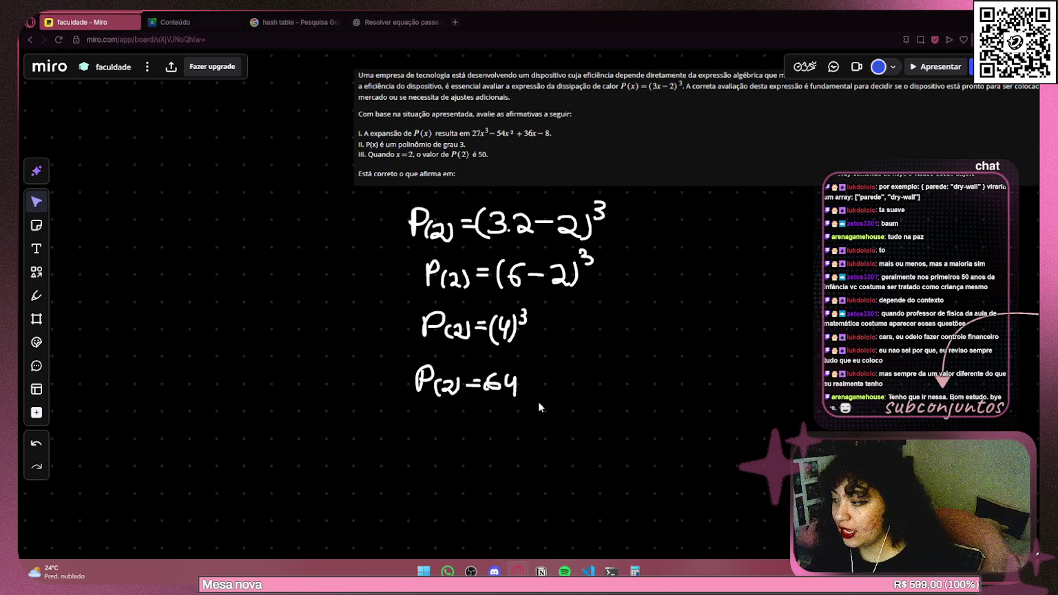
Strike through statement III with a freehand pen line.
scroll(113, 288, "up", 5)
left_click(40, 299)
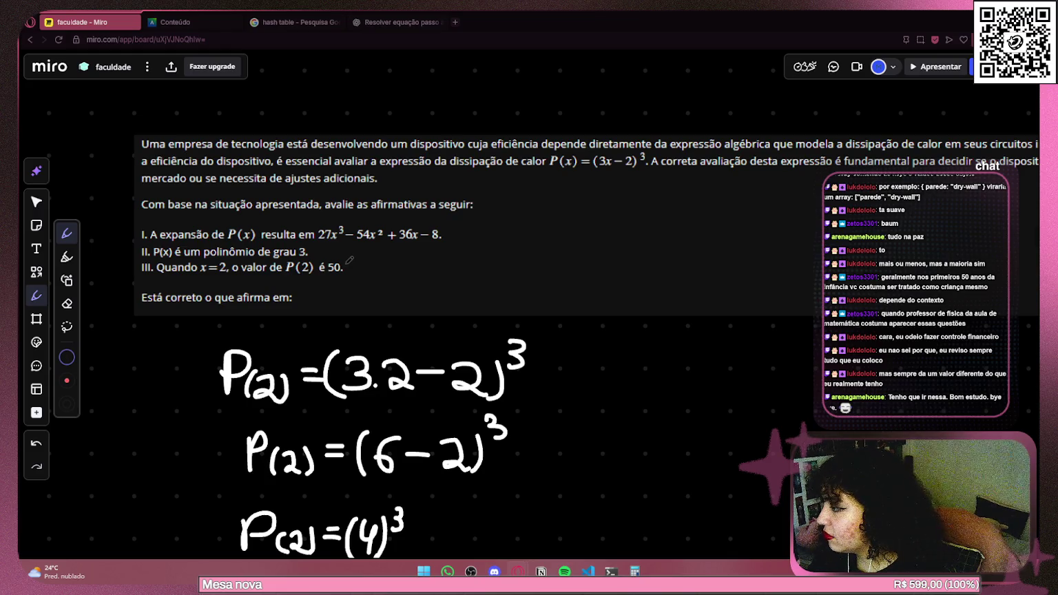
left_click_drag(142, 268, 341, 262)
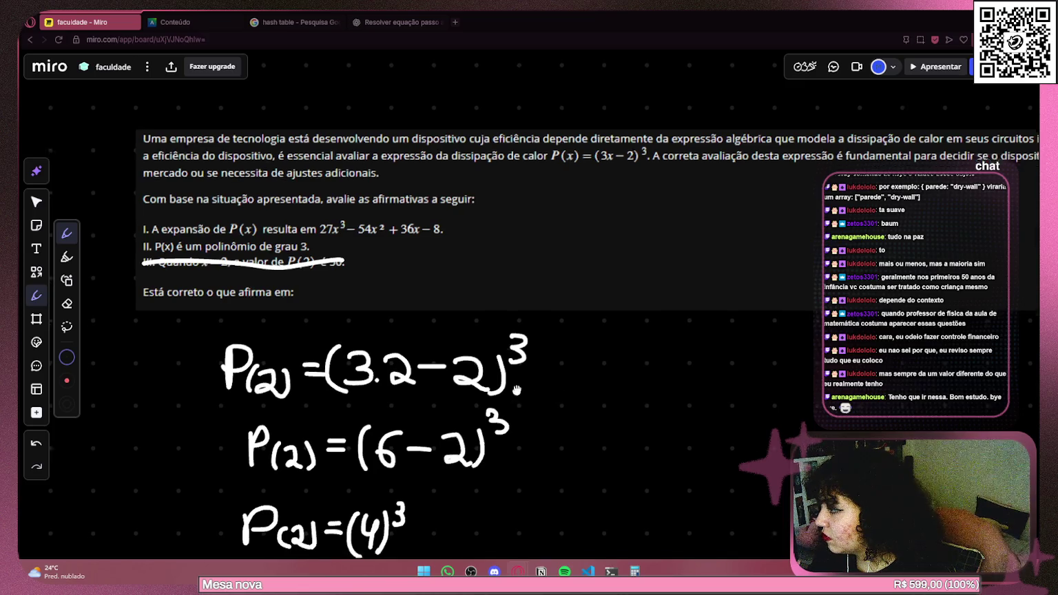
Delete the handwritten P(2) lines from the board.
left_click_drag(515, 401, 547, 322)
left_click(36, 201)
scroll(348, 275, "down", 3)
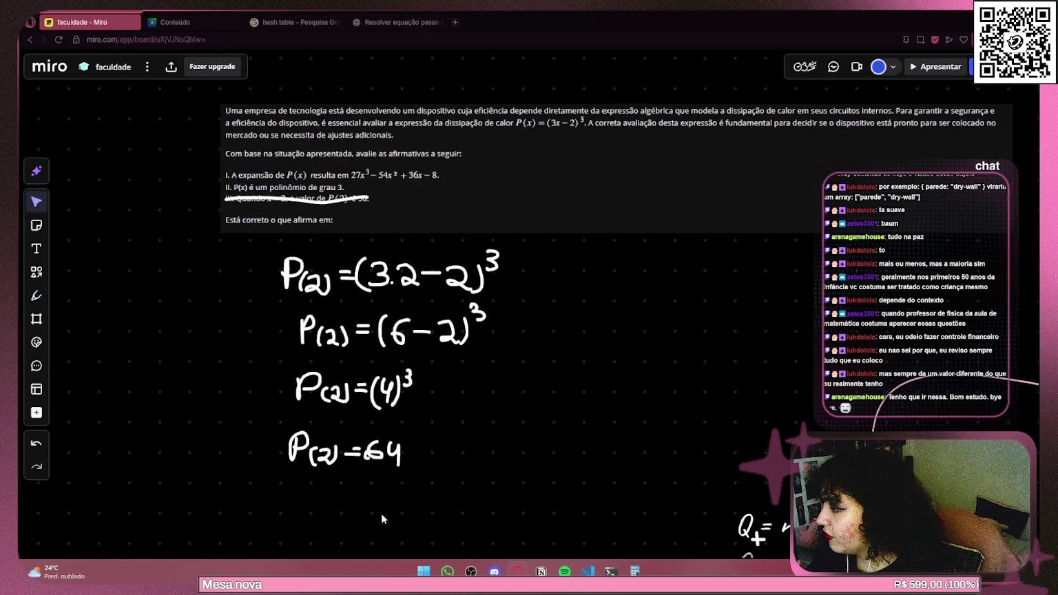
left_click_drag(414, 461, 536, 245)
key("Delete")
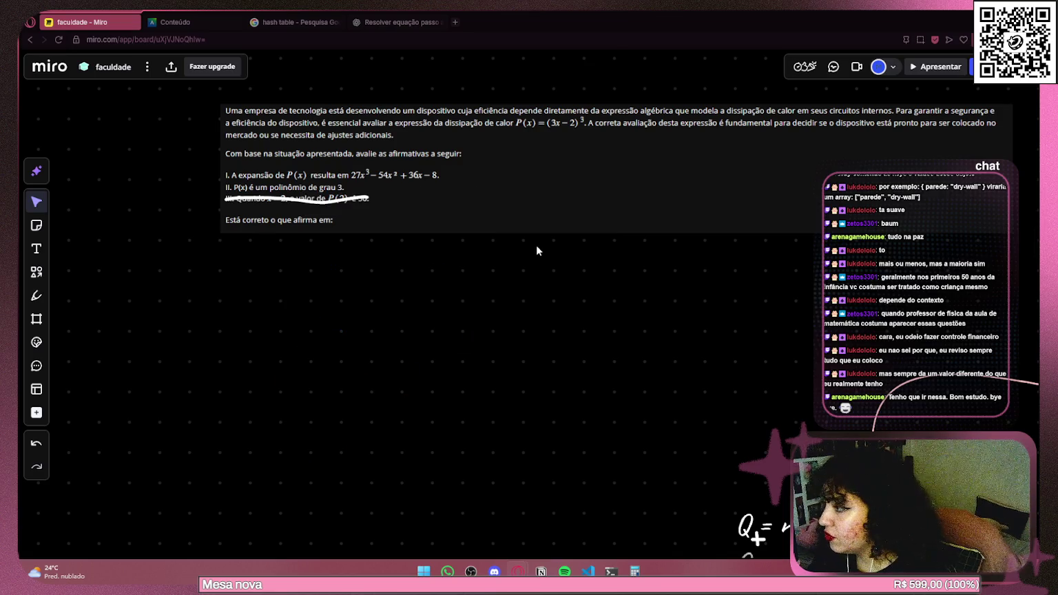
Handwrite (3x−2)³ beneath the question with the pen.
left_click(36, 296)
scroll(444, 312, "up", 2)
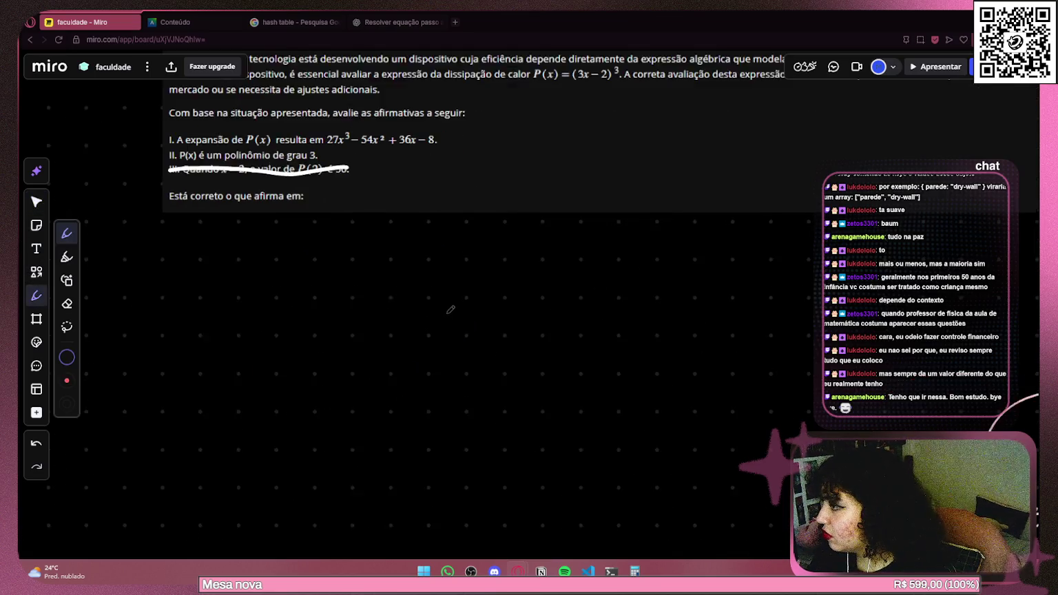
scroll(414, 285, "up", 2)
mouse_move(389, 300)
left_mouse_down()
mouse_move(365, 318)
mouse_move(444, 307)
mouse_move(478, 328)
left_mouse_up()
left_click_drag(501, 281, 504, 301)
mouse_move(363, 287)
left_mouse_down()
mouse_move(350, 309)
mouse_move(358, 329)
left_mouse_up()
left_click_drag(458, 386, 445, 319)
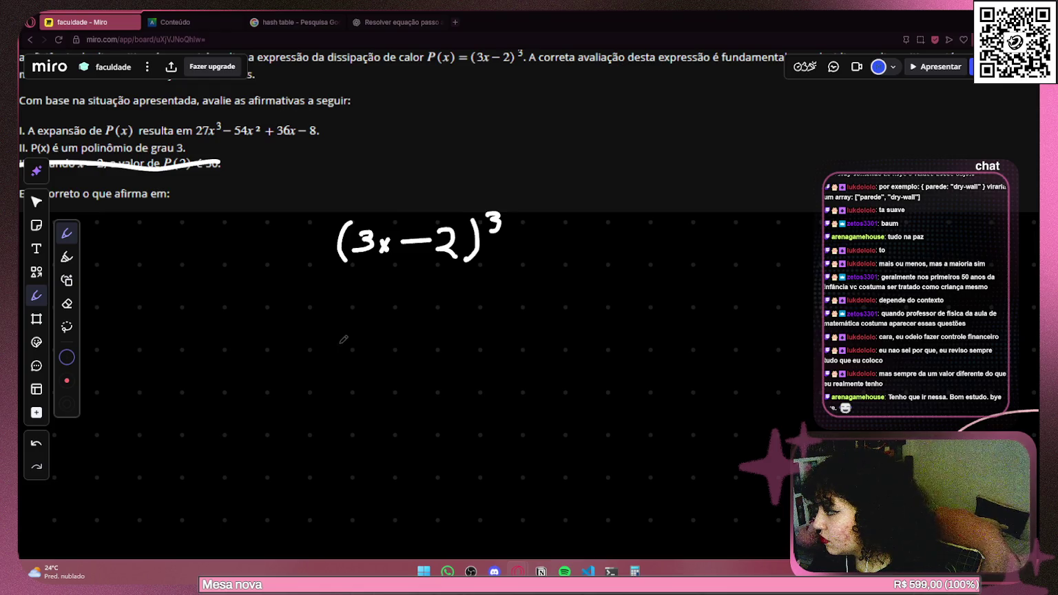
Begin the expansion as 9x³− below it and compare against ChatGPT's step-by-step answer.
mouse_move(355, 310)
left_mouse_down()
mouse_move(339, 342)
mouse_move(379, 344)
mouse_move(367, 347)
left_mouse_up()
mouse_move(388, 311)
left_mouse_down()
mouse_move(385, 328)
mouse_move(426, 327)
left_mouse_up()
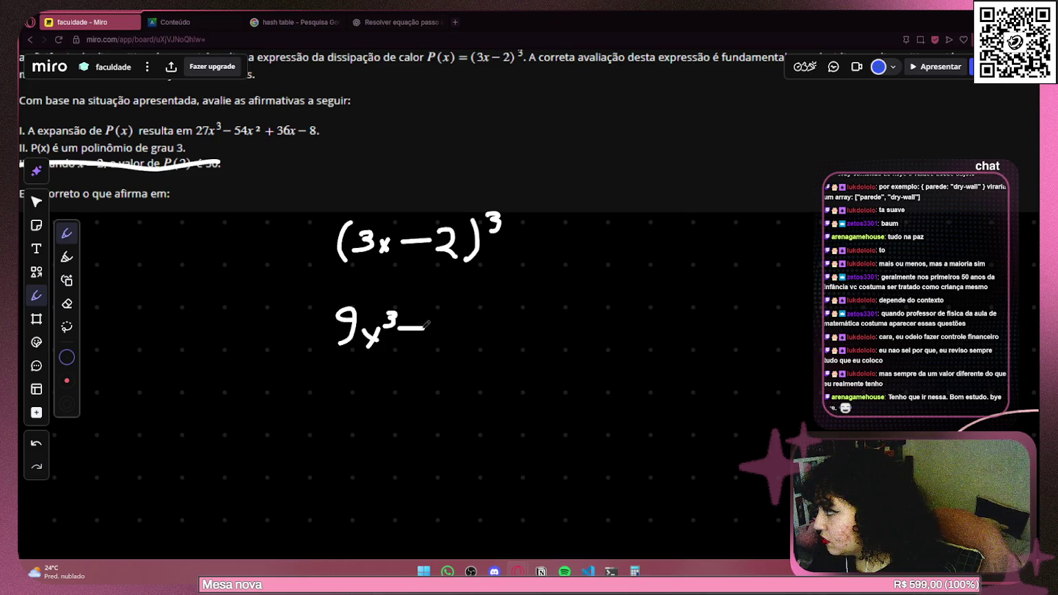
mouse_move(219, 300)
left_mouse_down()
mouse_move(384, 316)
mouse_move(269, 322)
left_mouse_up()
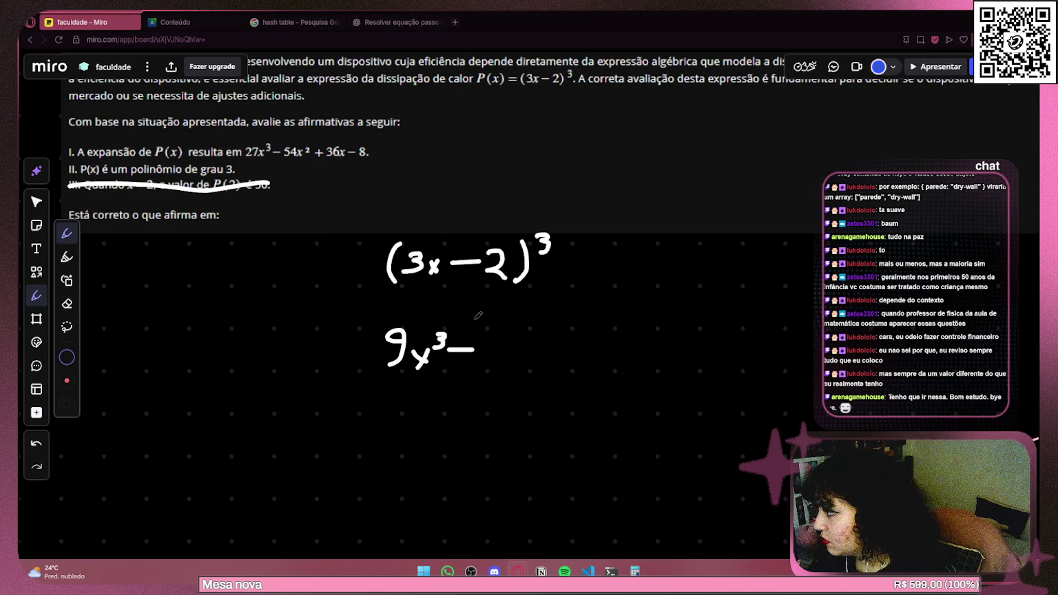
left_click(399, 22)
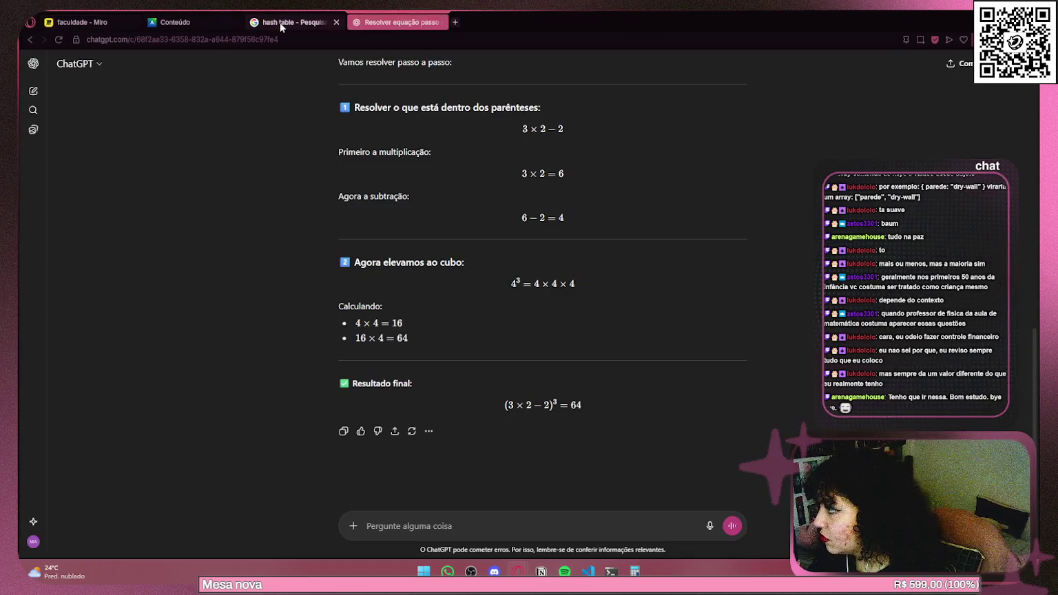
scroll(598, 217, "up", 10)
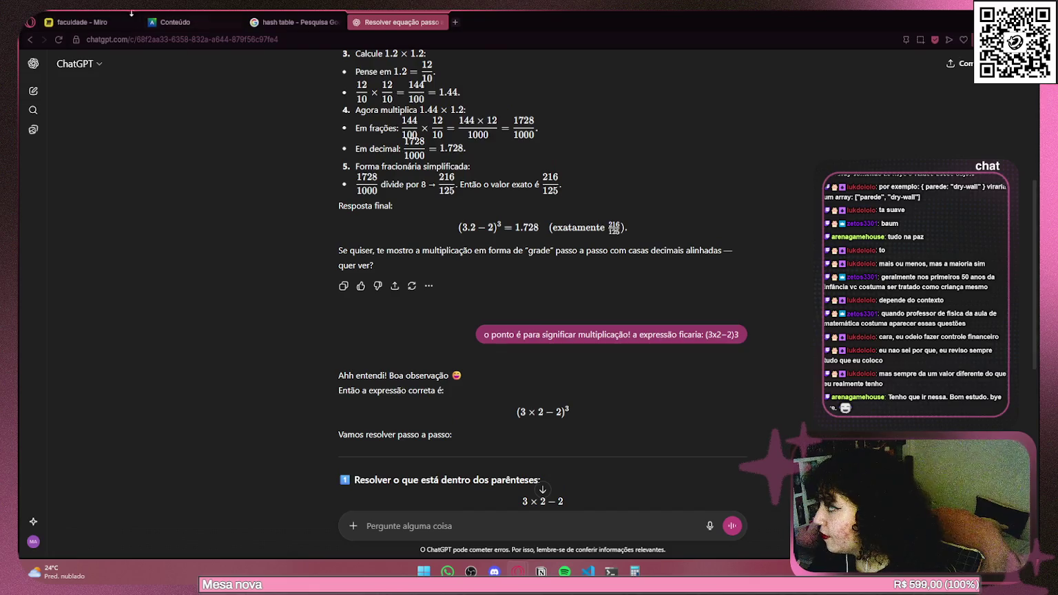
left_click(89, 22)
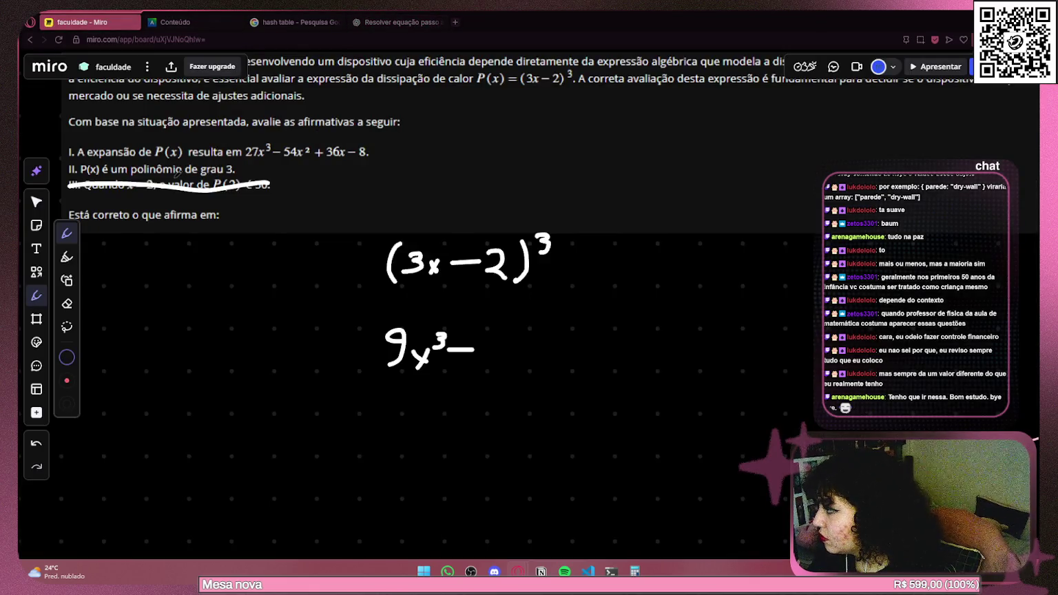
left_click_drag(247, 160, 371, 161)
key("ctrl+z")
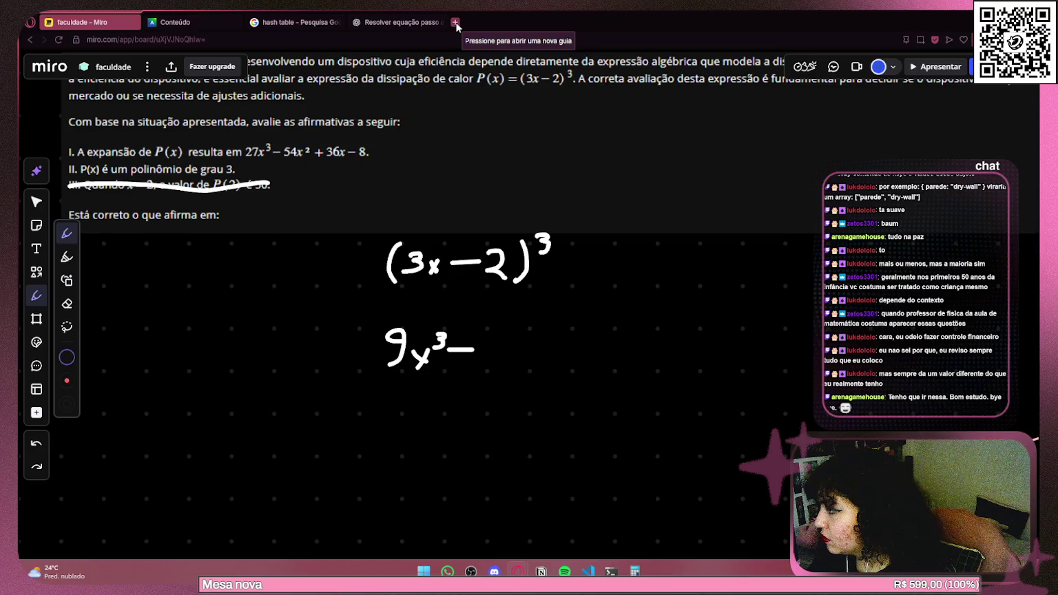
Search Google for 'como expandir uma equação' and read the expanded AI overview on (a+b)³.
left_click(455, 23)
type("como exp")
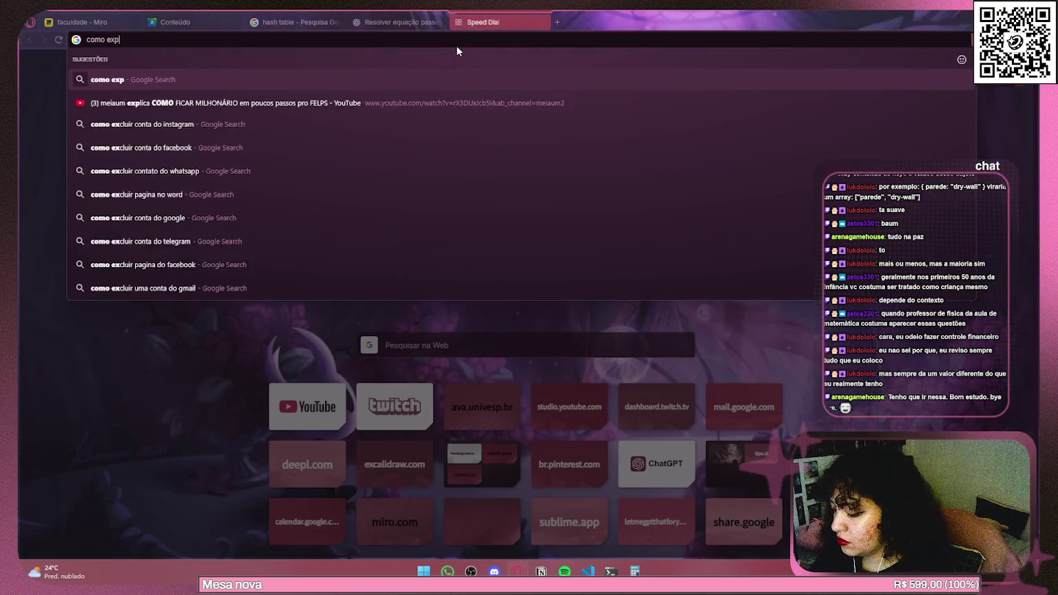
type("and")
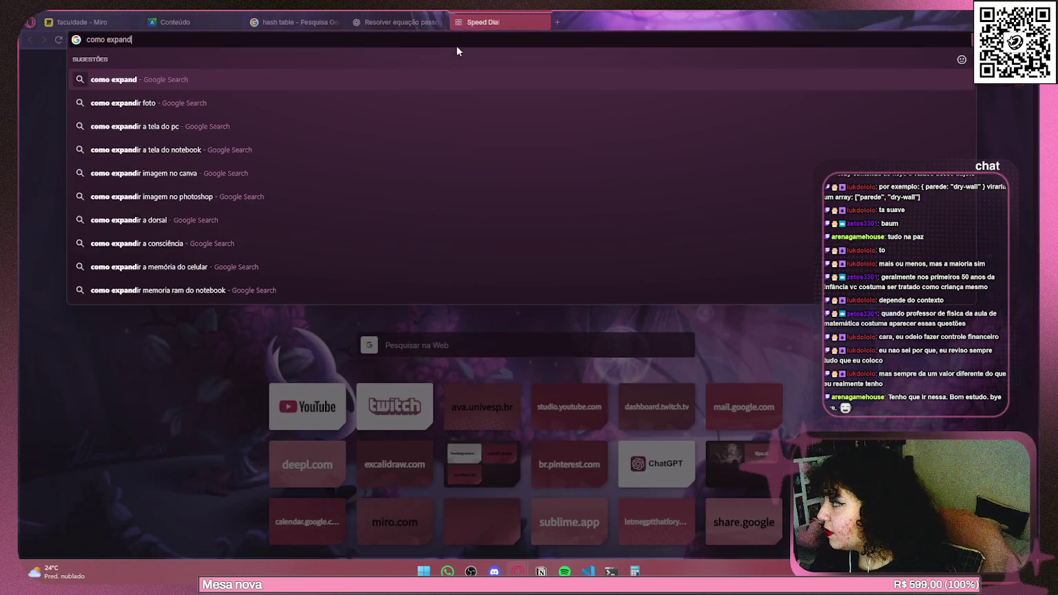
type("ir uma")
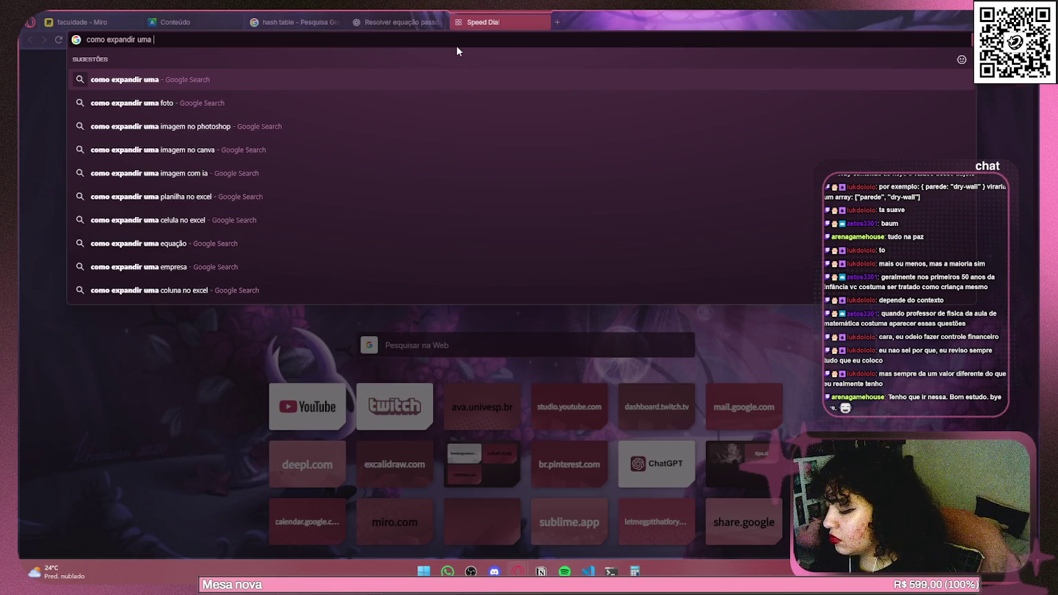
type(" equeção")
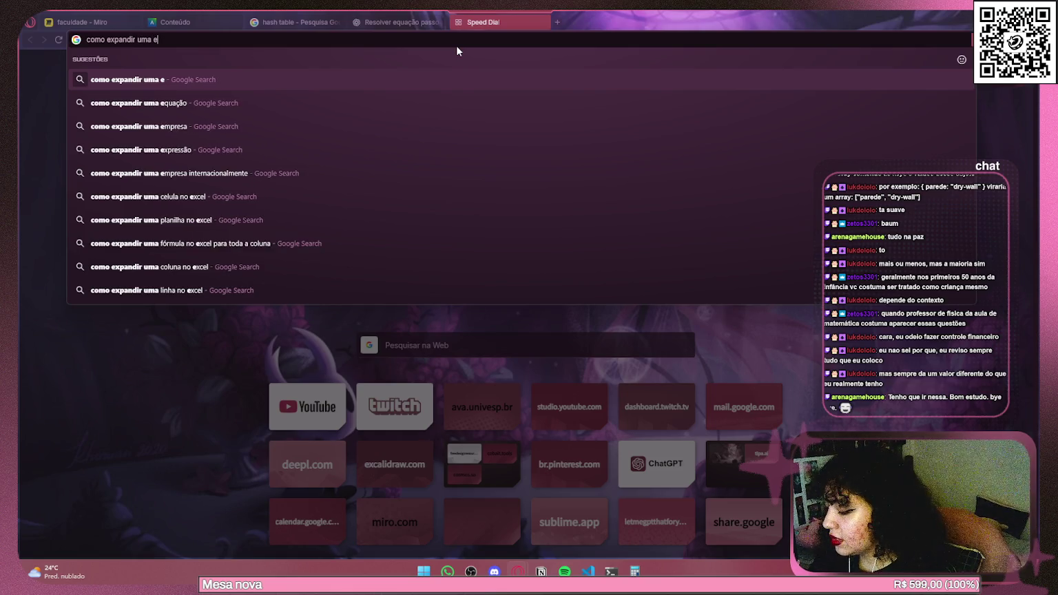
key("Return")
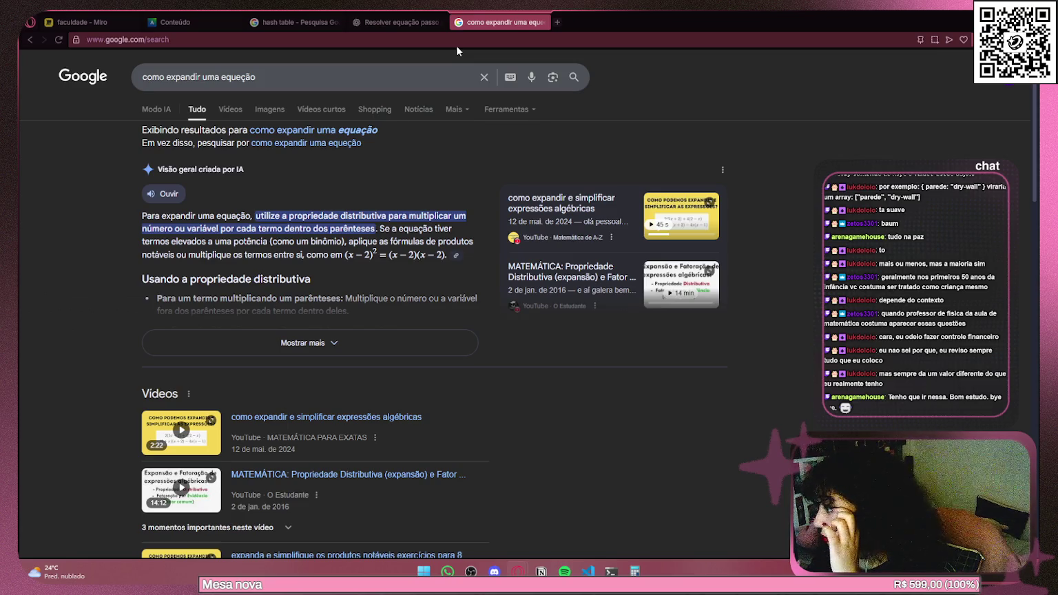
left_click(291, 338)
scroll(293, 273, "down", 2)
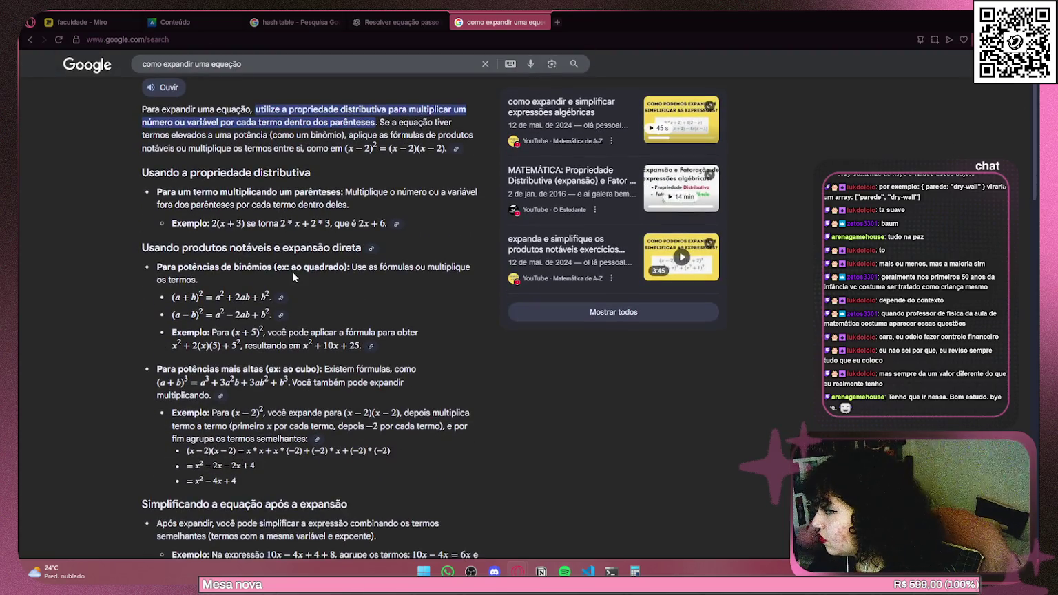
left_click(76, 22)
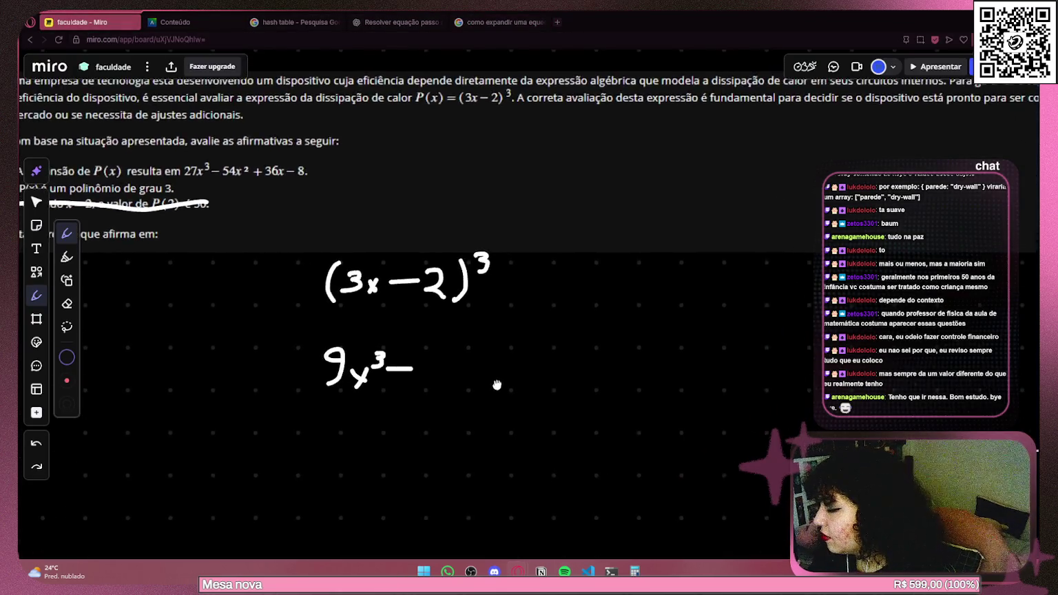
Finish the handwritten expansion as 9x³−8 and draw a line through statement I.
scroll(497, 384, "up", 1)
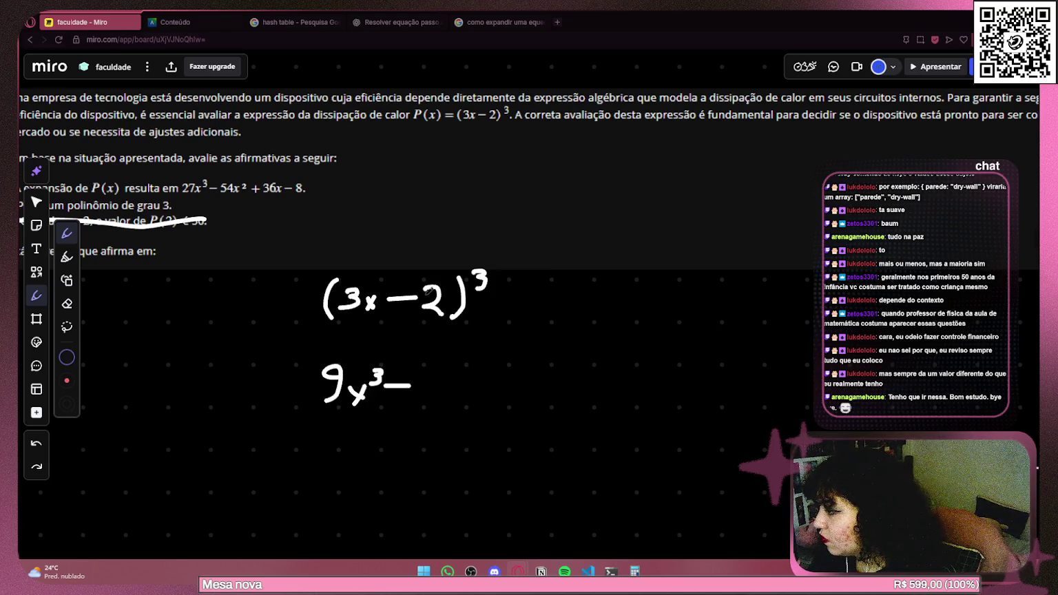
mouse_move(438, 380)
left_mouse_down()
mouse_move(428, 387)
mouse_move(440, 378)
left_mouse_up()
left_click_drag(364, 223, 480, 206)
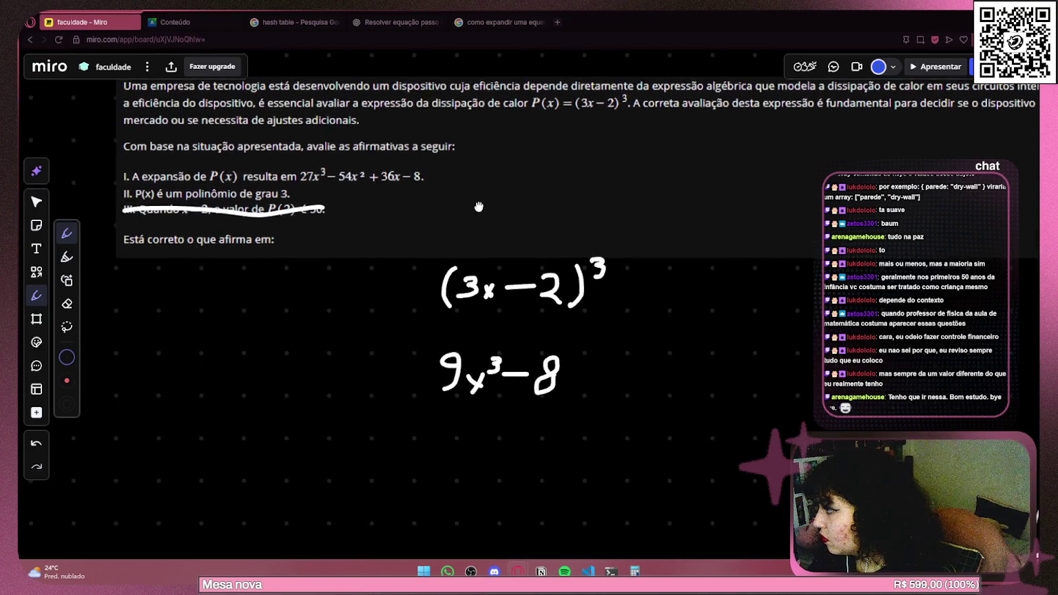
left_click_drag(119, 177, 421, 177)
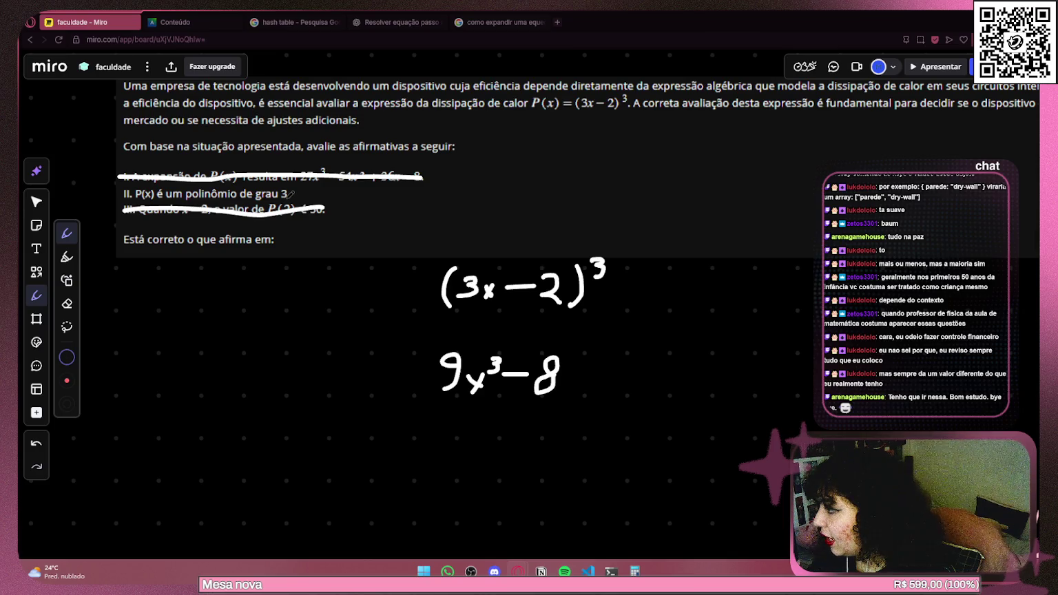
left_click(496, 22)
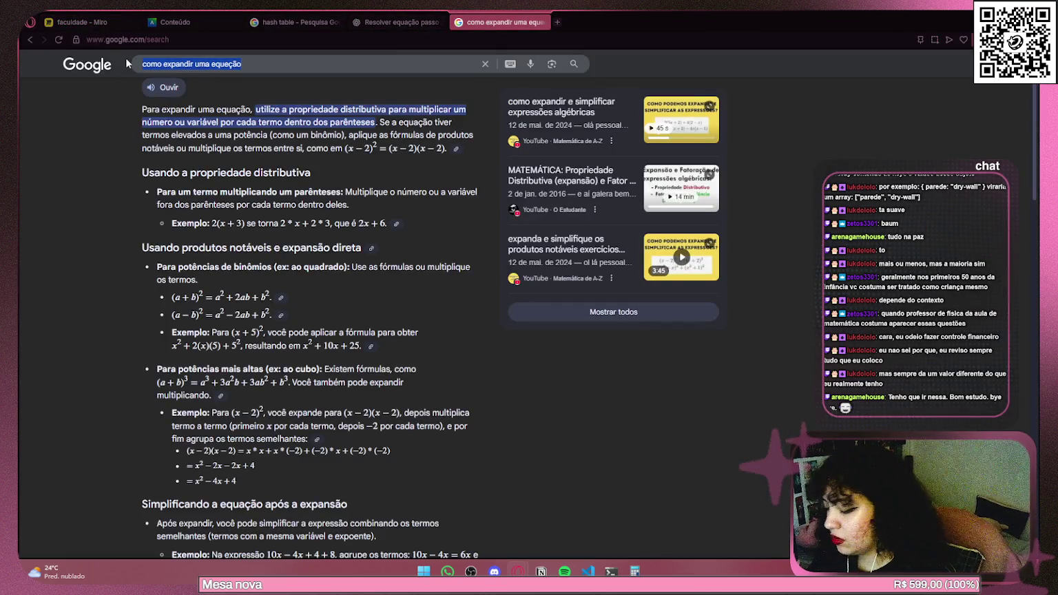
Search 'polinomio de grau 3' and read its general form ax³+bx²+cx+d in the overview.
type("polinomio de grau 3")
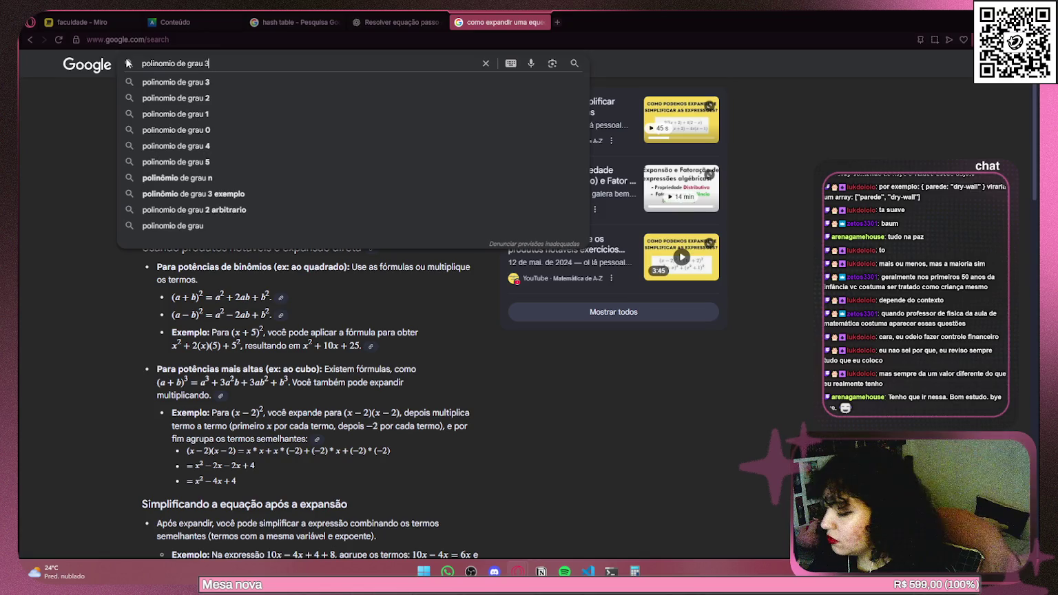
key("Return")
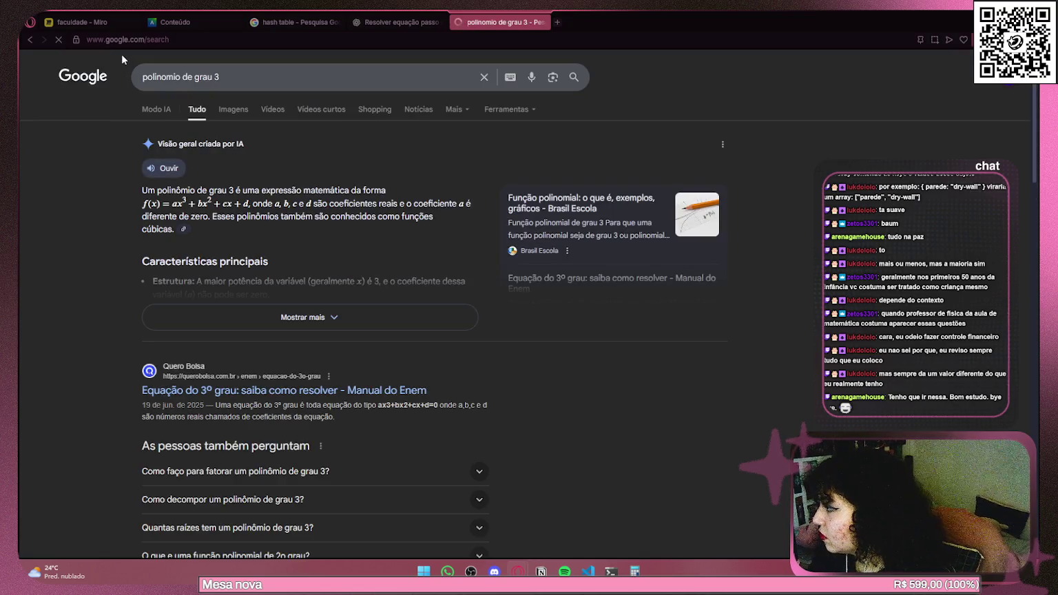
left_click_drag(228, 190, 385, 191)
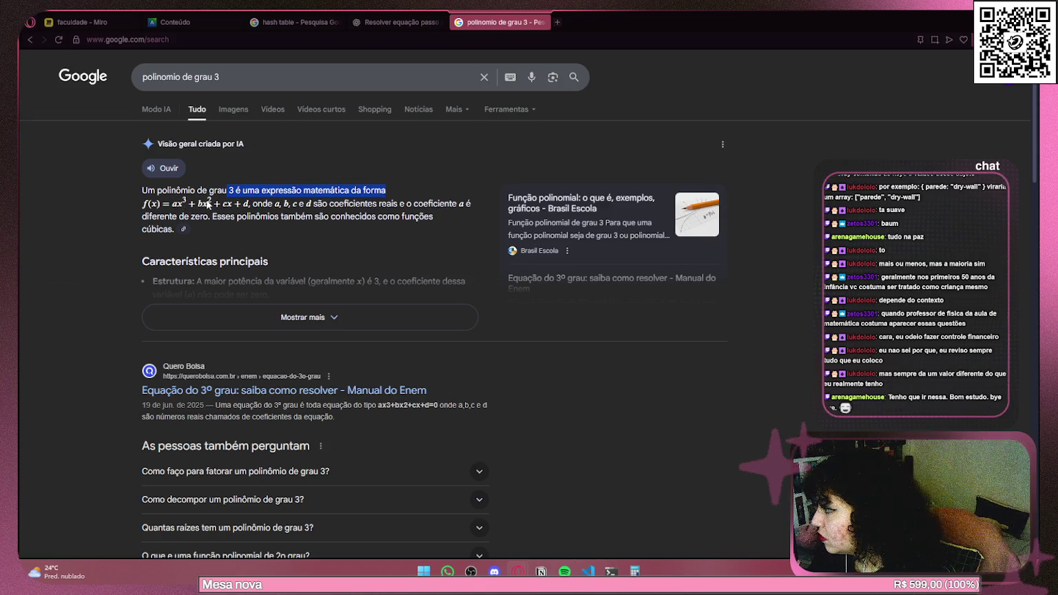
left_click_drag(282, 203, 318, 202)
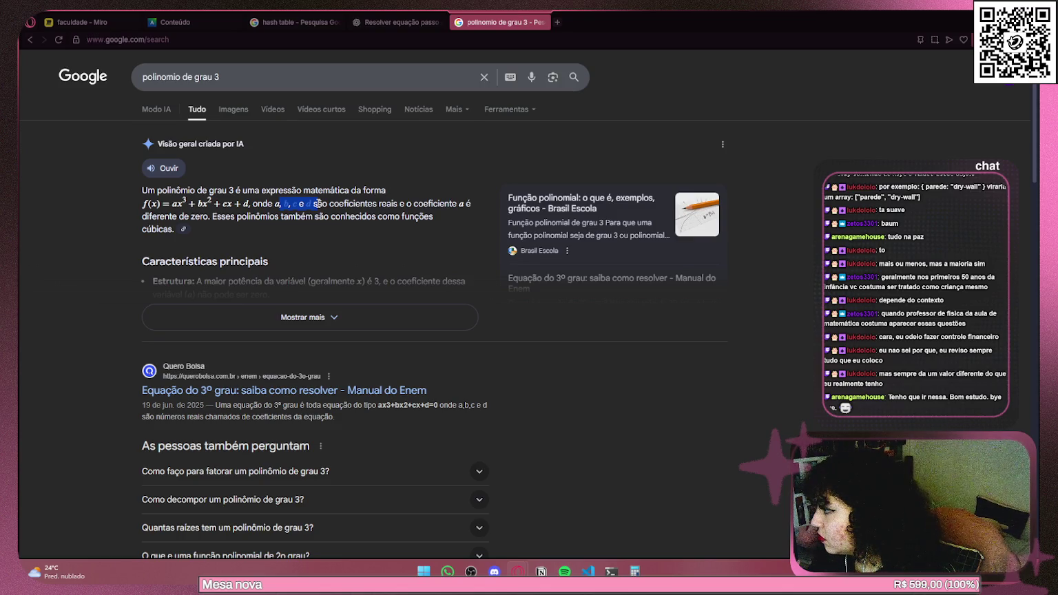
left_click(289, 205)
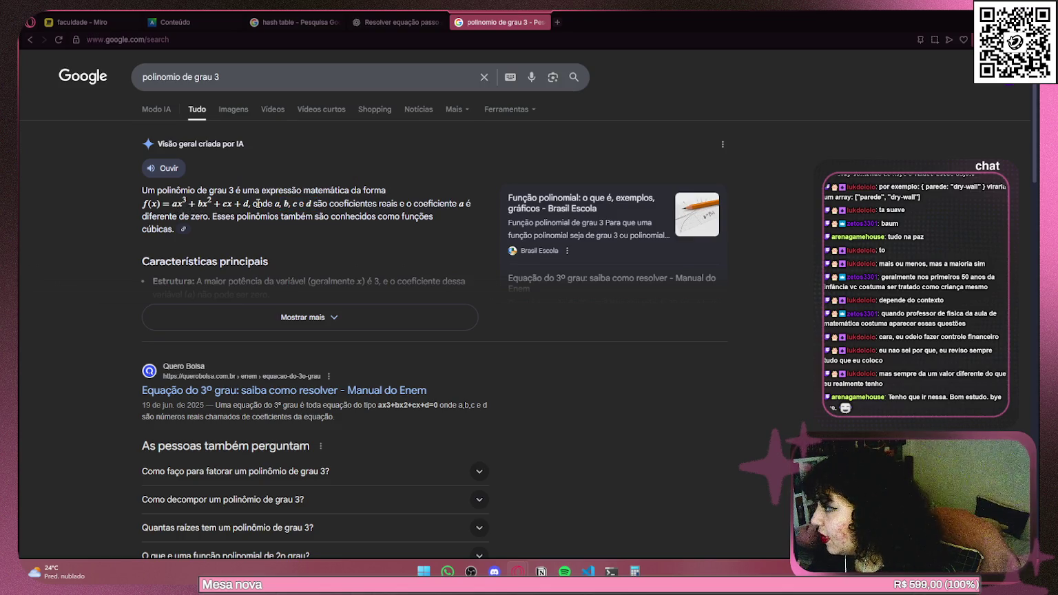
left_click(185, 23)
left_click(296, 22)
left_click(484, 17)
left_click(100, 24)
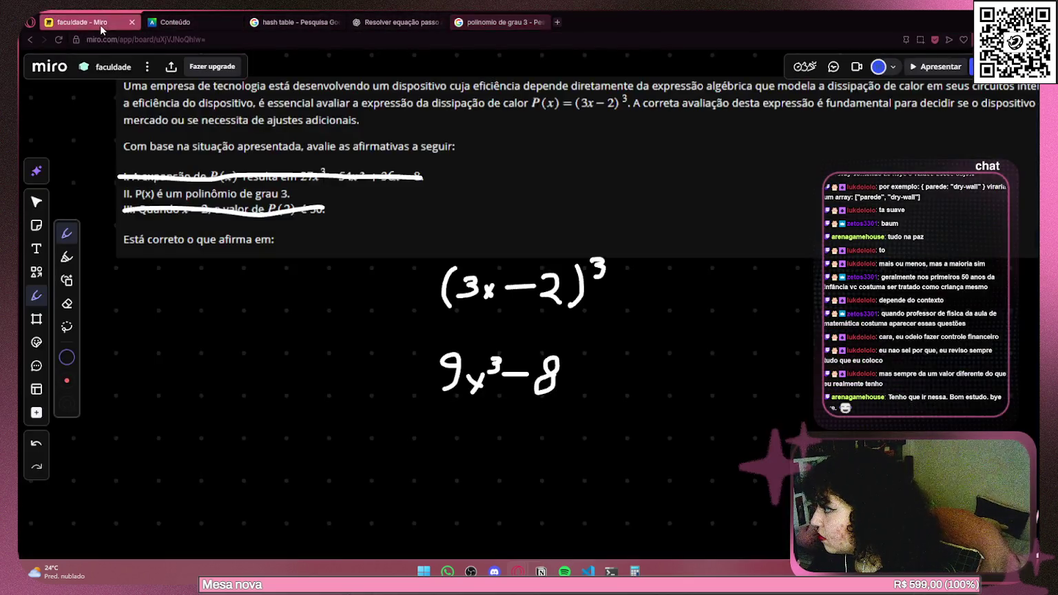
Zoom out over the full (3x−2)³ working, then switch to the quiz at Pergunta 7.
scroll(296, 149, "down", 2)
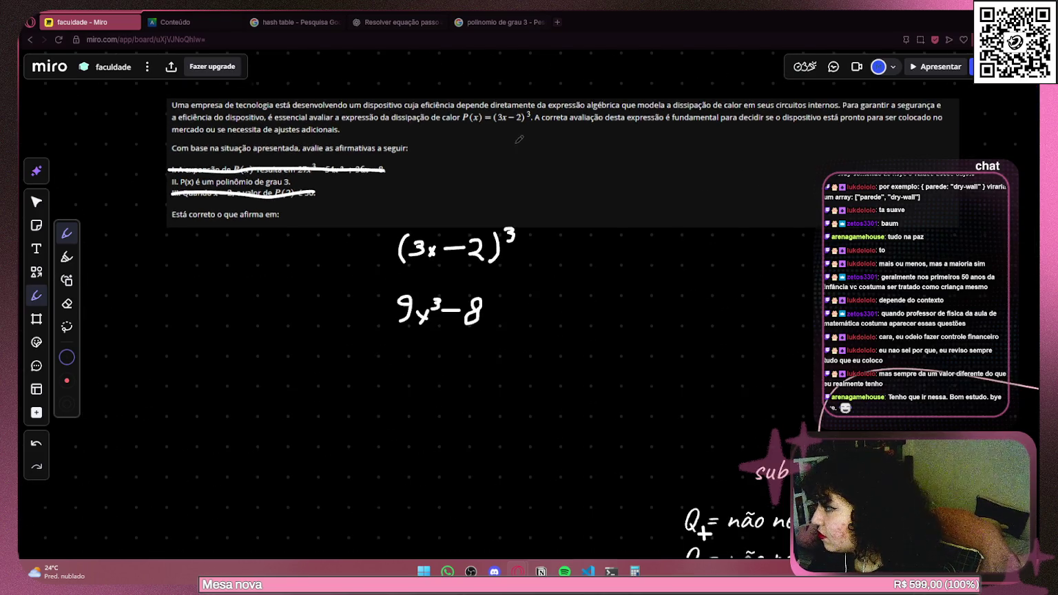
scroll(524, 138, "down", 1)
left_click(175, 22)
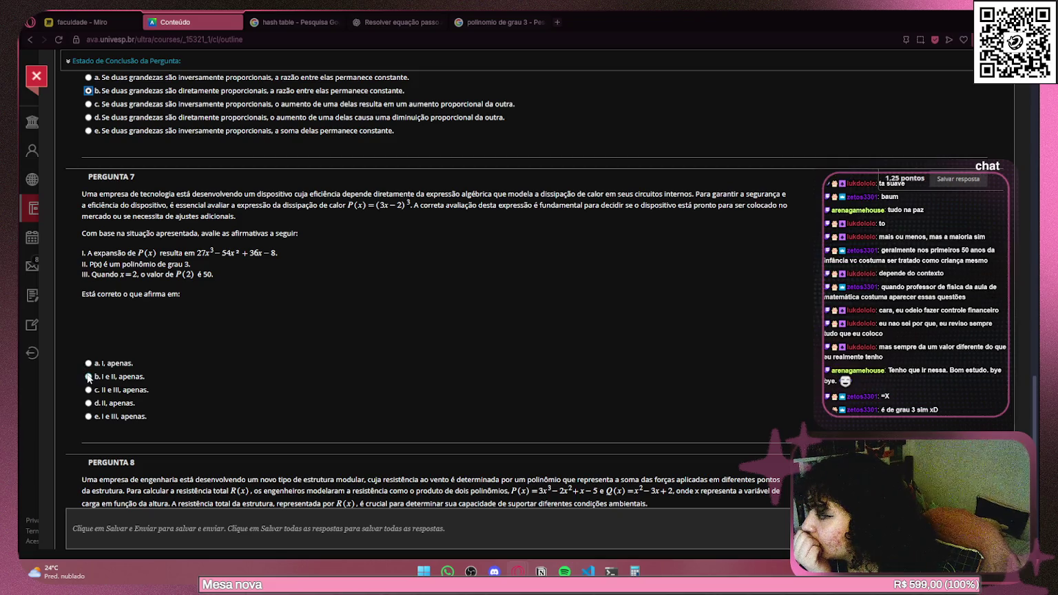
Select answer d, 'II, apenas', for Pergunta 7.
left_click(88, 403)
left_click(502, 23)
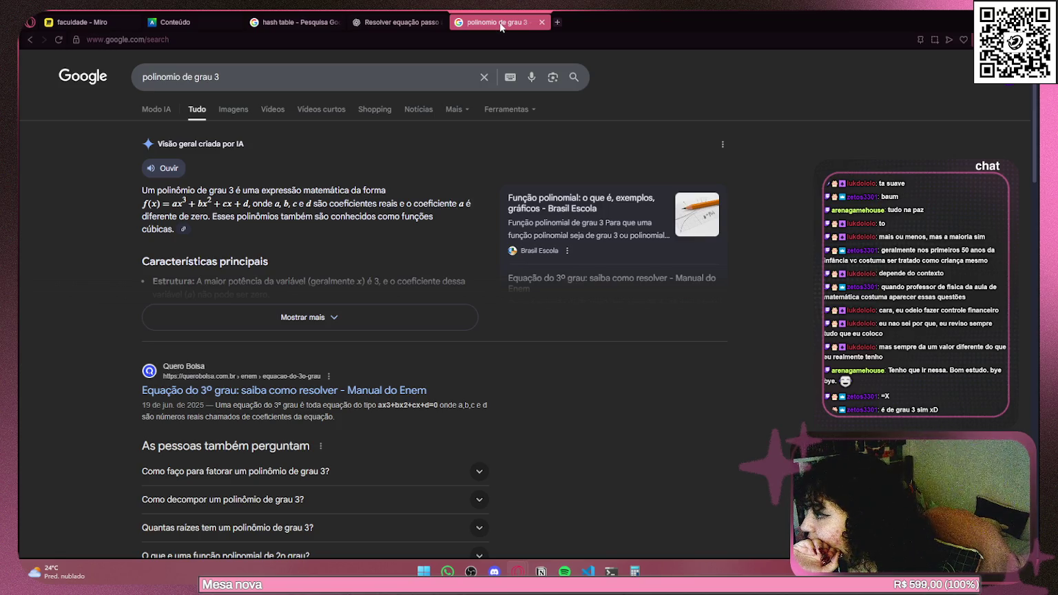
Expand the degree-3 polynomial AI overview and read the line about the variable's highest power.
scroll(393, 220, "down", 1)
left_click(380, 260)
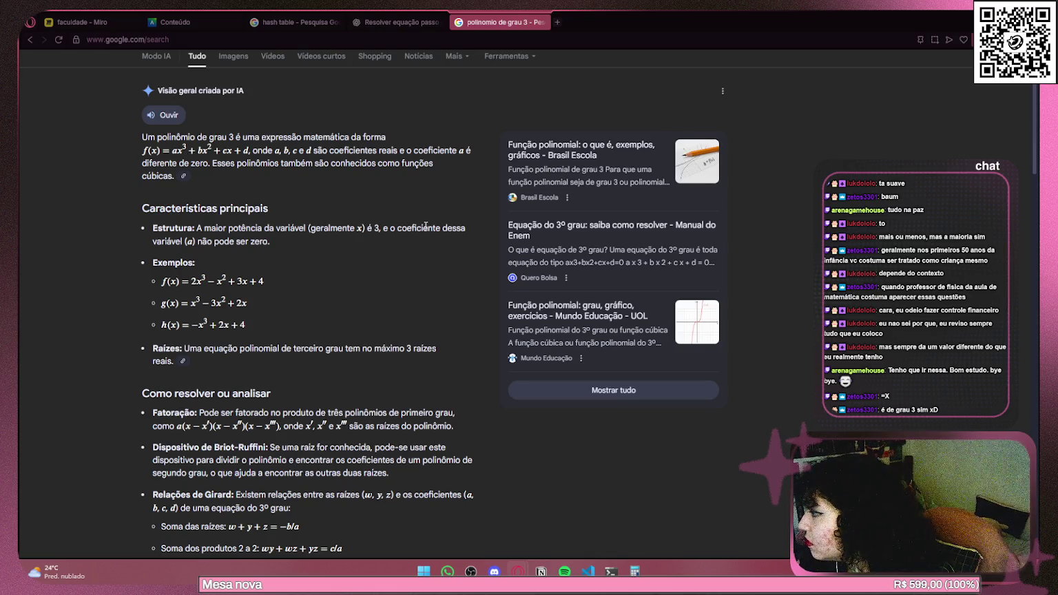
mouse_move(228, 228)
left_mouse_down()
mouse_move(466, 229)
mouse_move(256, 237)
mouse_move(275, 241)
left_mouse_up()
left_click(307, 243)
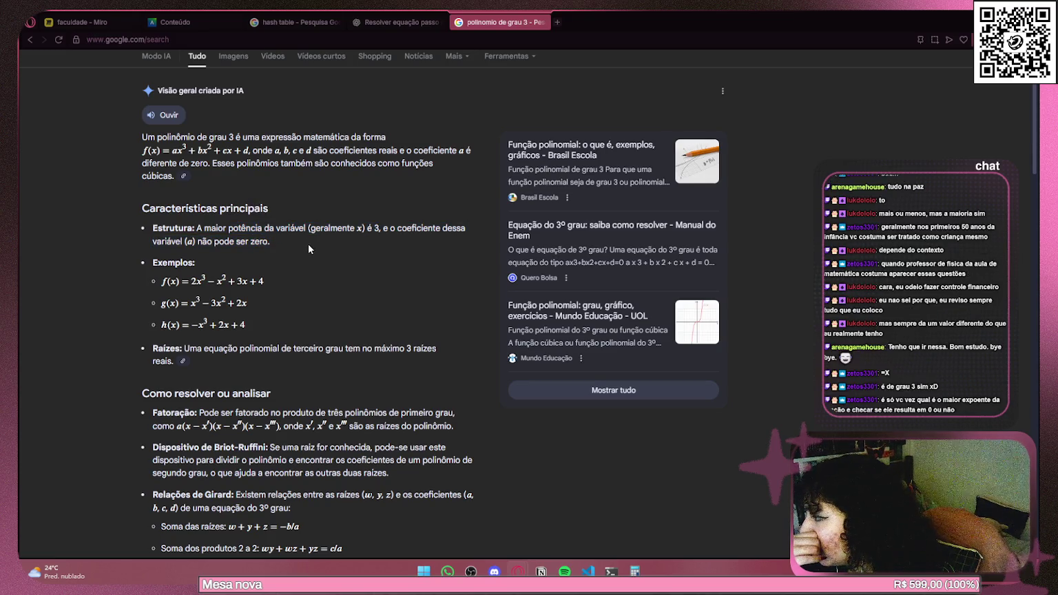
scroll(307, 244, "down", 3)
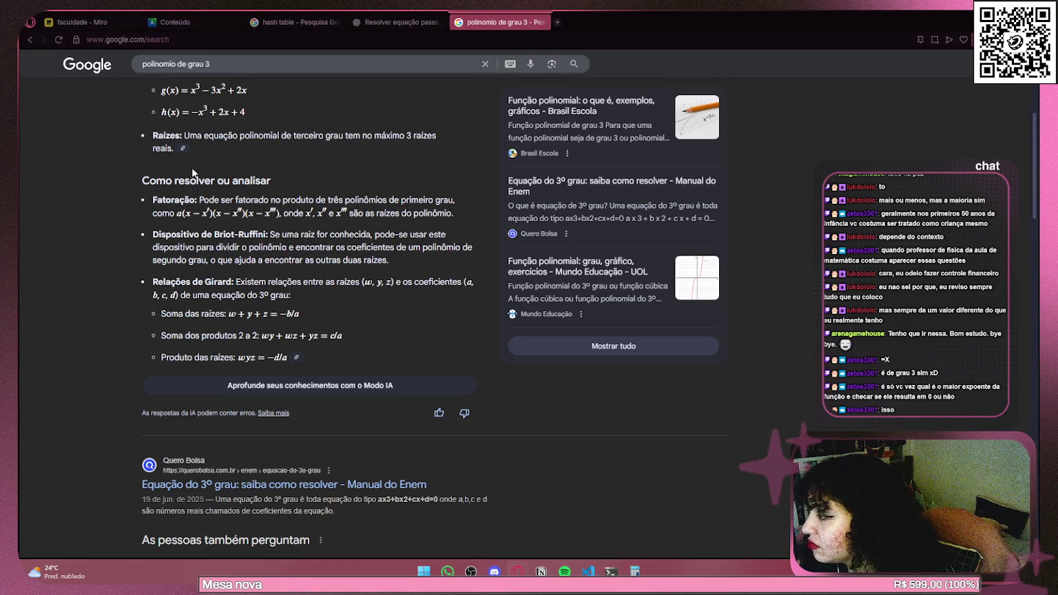
left_click(90, 22)
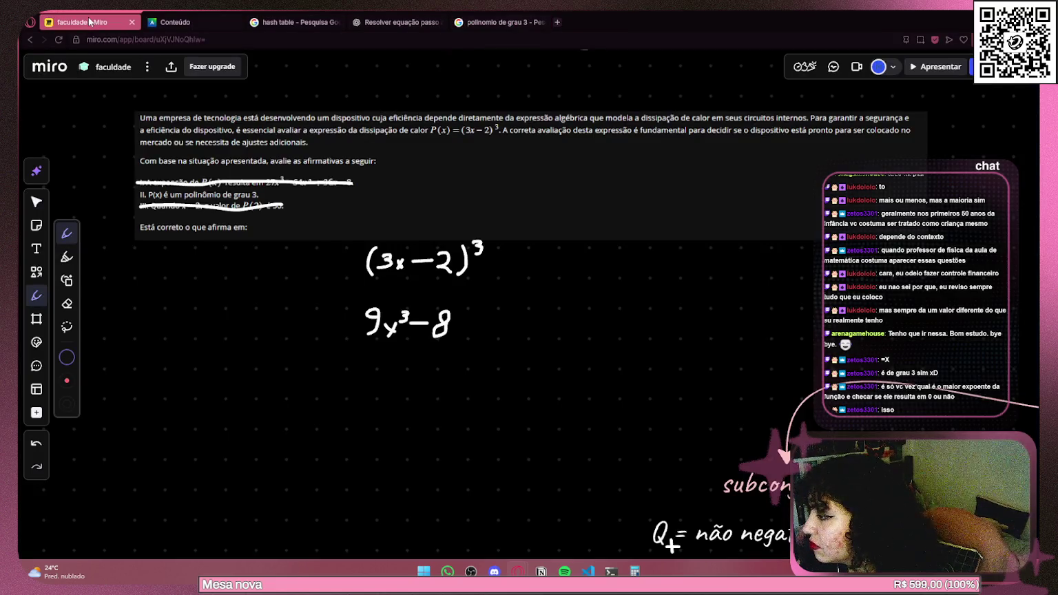
Take a Win+Shift+S region screenshot of Pergunta 8's statement on the quiz page.
left_click(176, 22)
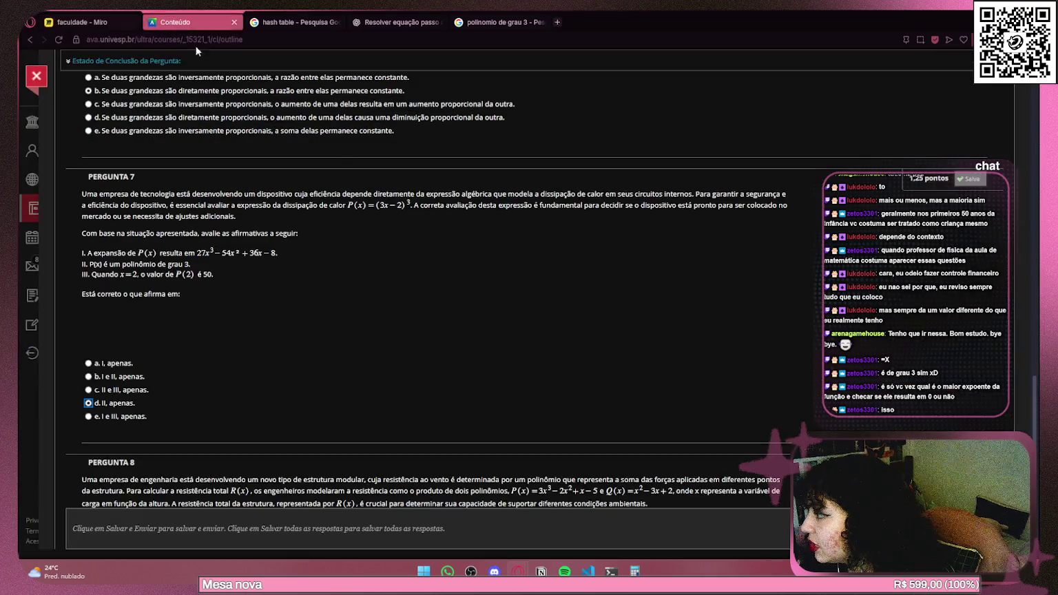
scroll(454, 207, "down", 3)
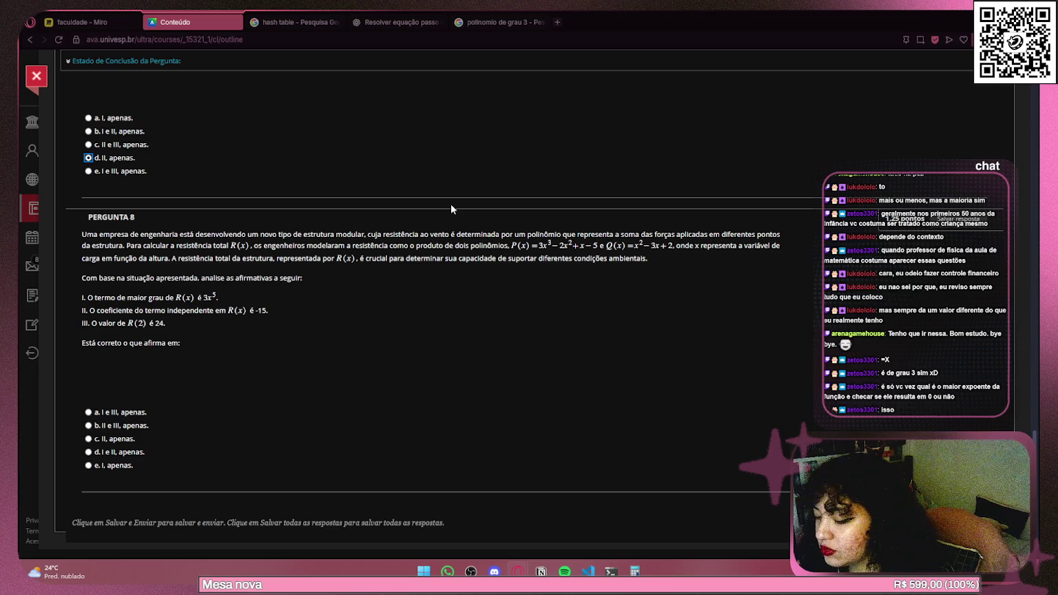
key("super+shift+s")
mouse_move(71, 222)
left_mouse_down()
mouse_move(645, 418)
mouse_move(800, 401)
mouse_move(792, 358)
left_mouse_up()
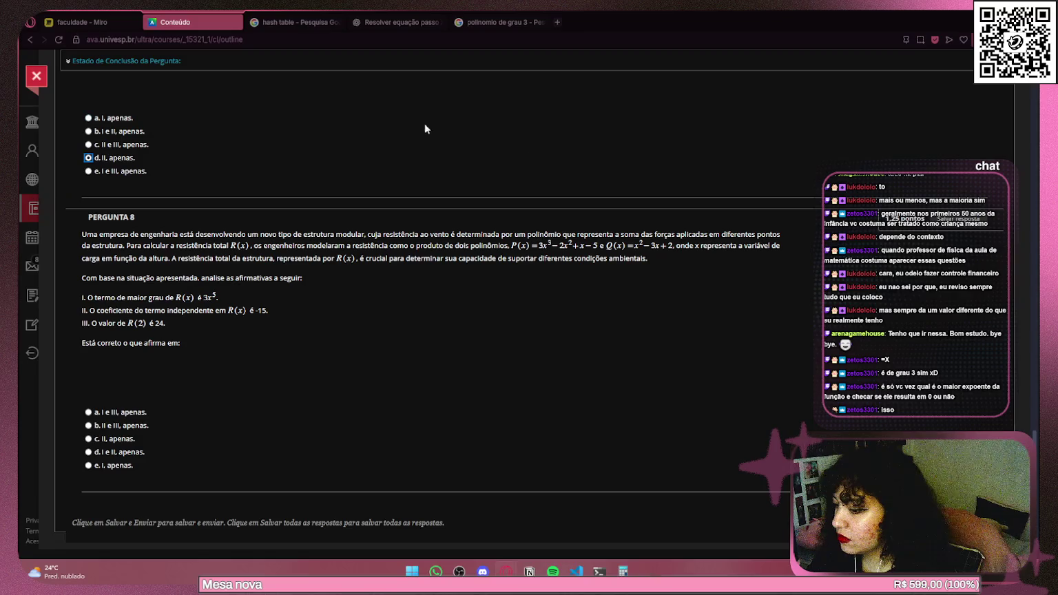
left_click(83, 22)
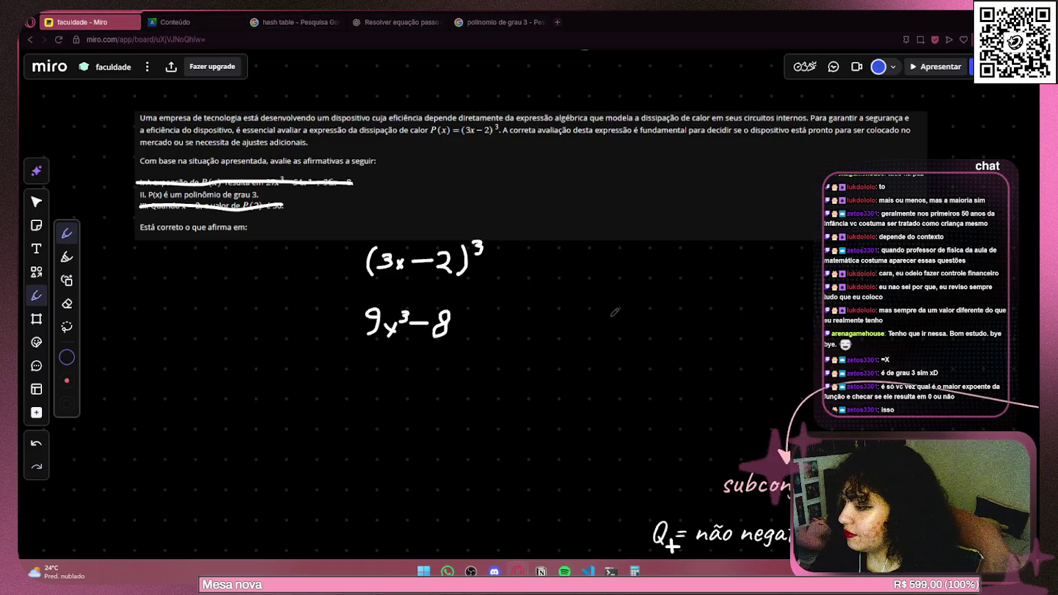
Paste the Question 8 screenshot, shrink it, and move it right of the earlier notes.
scroll(657, 306, "down", 2)
scroll(658, 306, "right", 5)
key("ctrl+v")
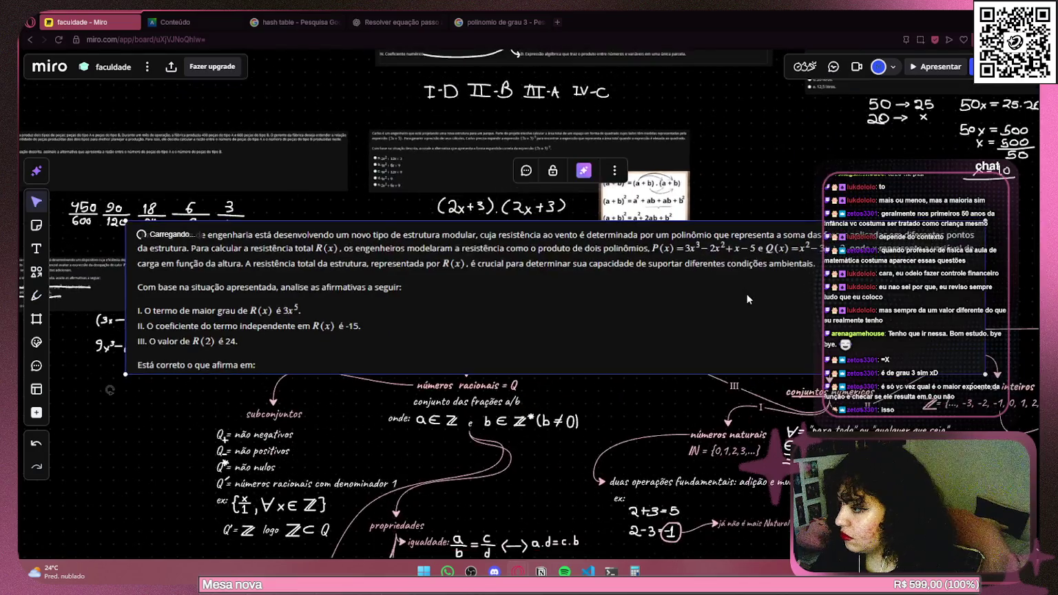
left_click_drag(984, 374, 448, 278)
left_click_drag(345, 255, 410, 253)
left_click_drag(509, 260, 1019, 227)
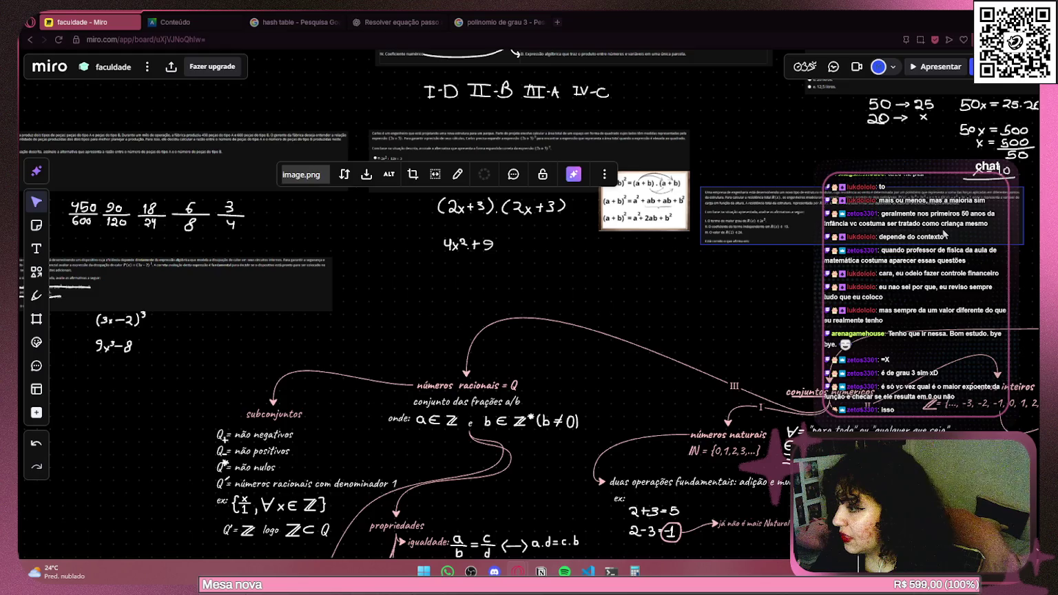
With the pen, test-underline P(x) in the question text, then undo the underlines.
scroll(916, 283, "up", 5)
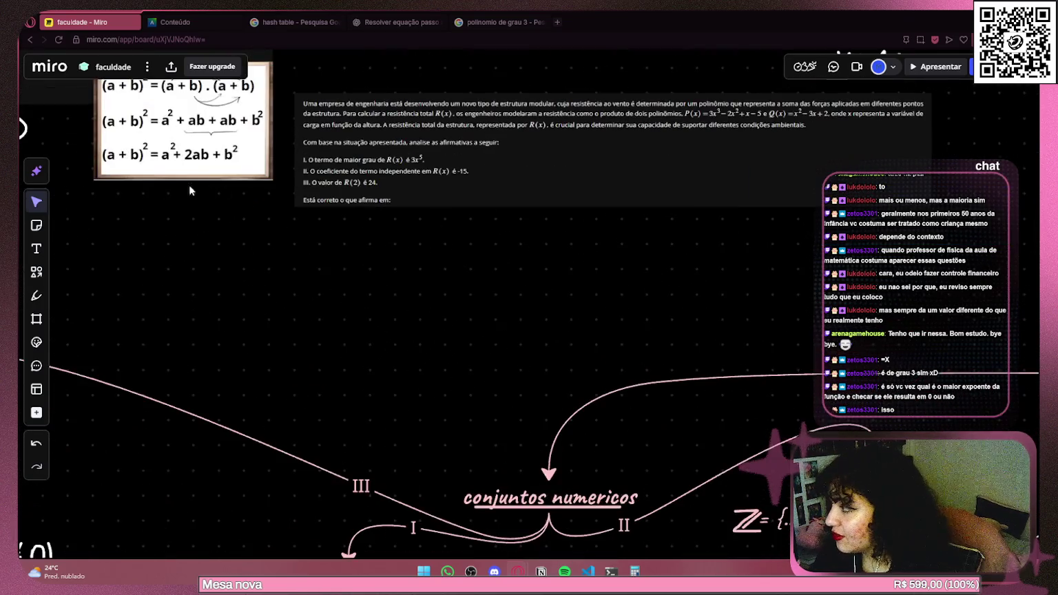
left_click(37, 296)
scroll(541, 208, "up", 3)
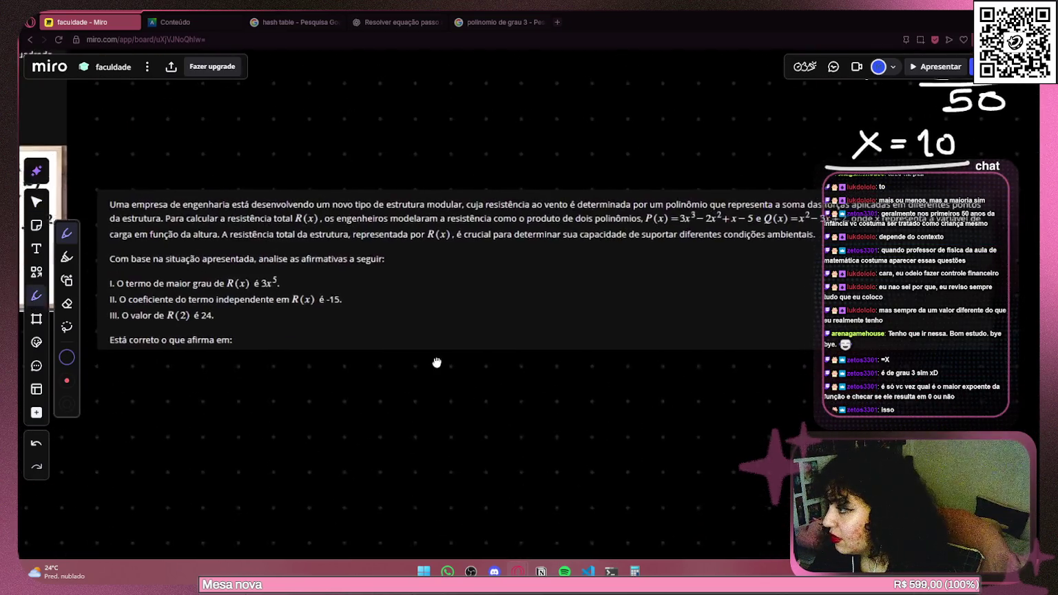
left_click_drag(432, 358, 441, 359)
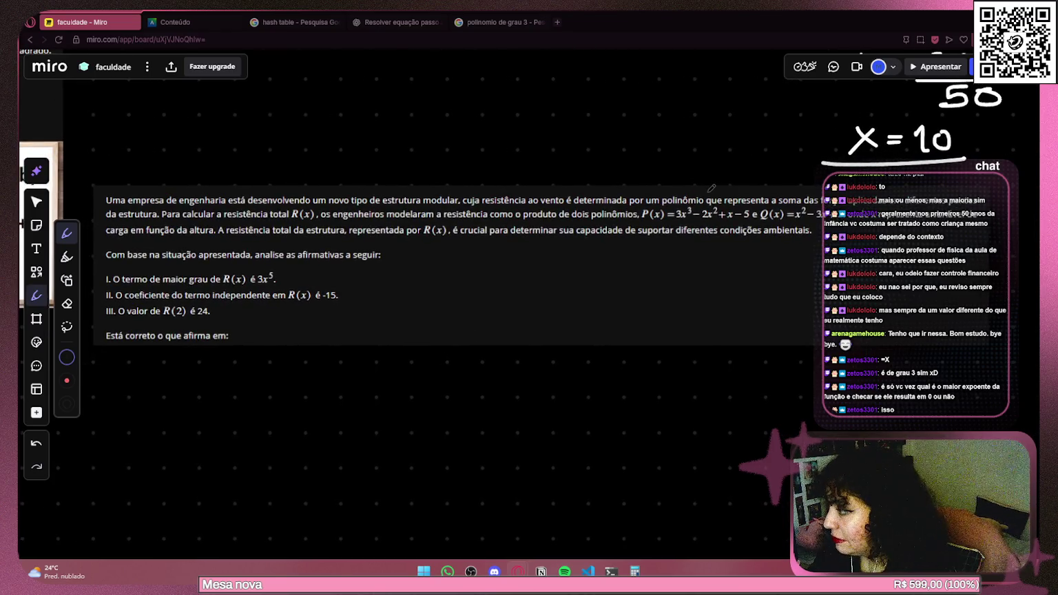
left_click_drag(640, 220, 825, 220)
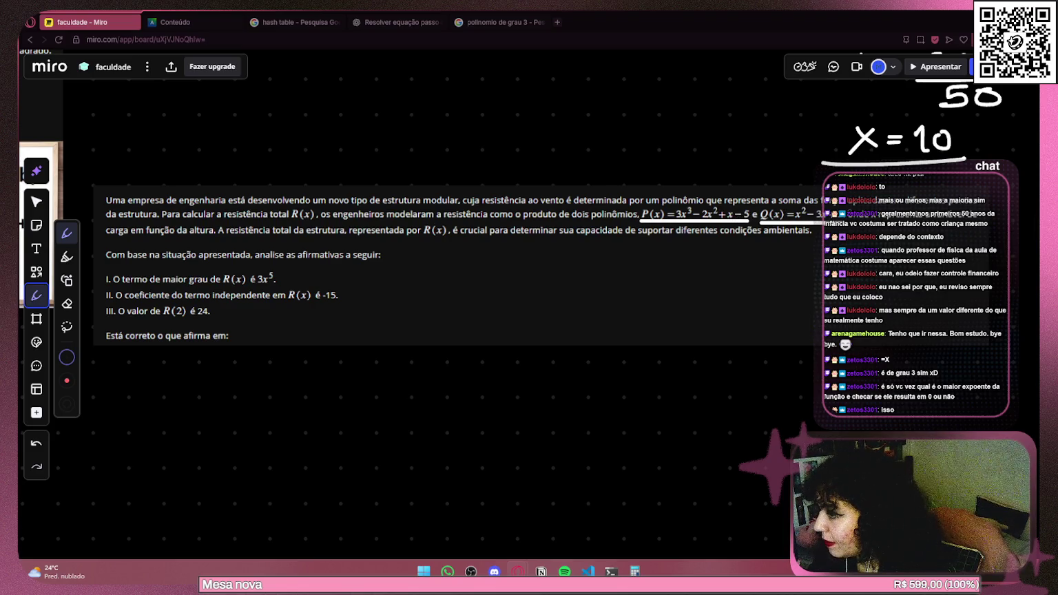
mouse_move(281, 338)
left_mouse_down()
mouse_move(354, 302)
mouse_move(304, 274)
left_mouse_up()
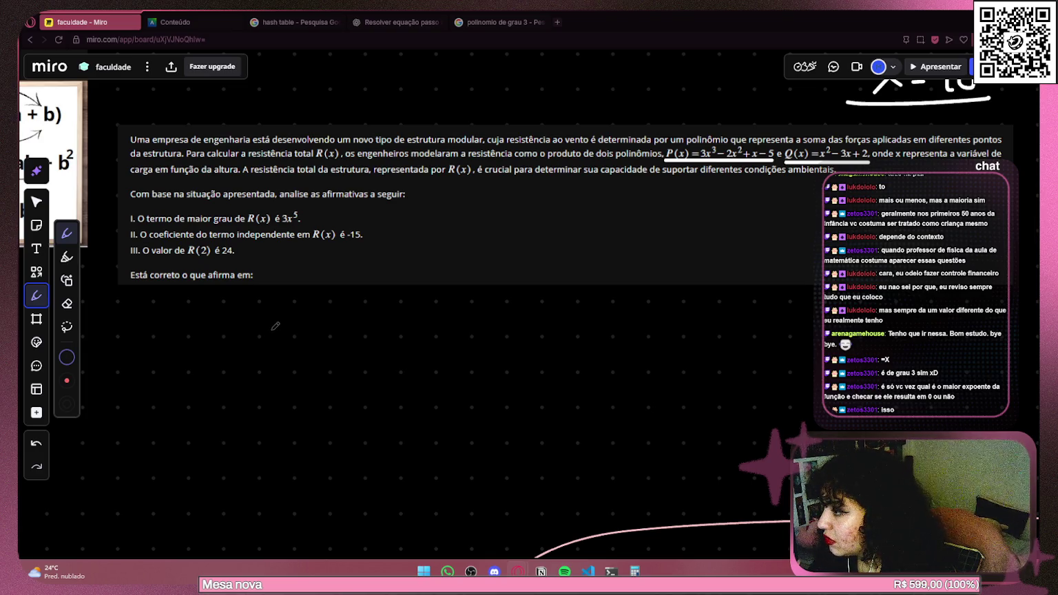
key("ctrl+z")
key("ctrl+z")
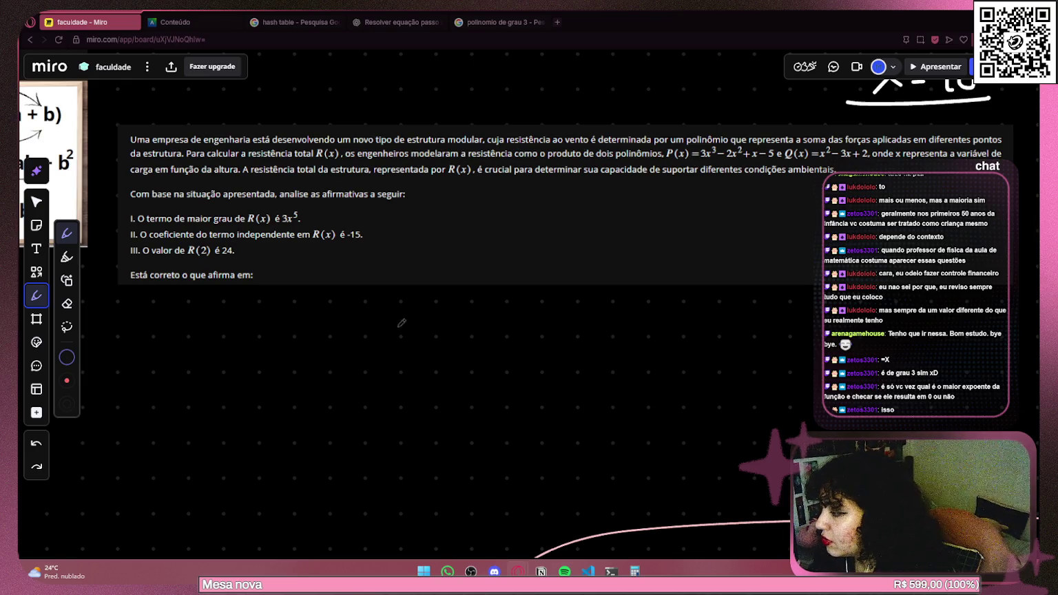
scroll(416, 324, "up", 2)
scroll(362, 321, "right", 3)
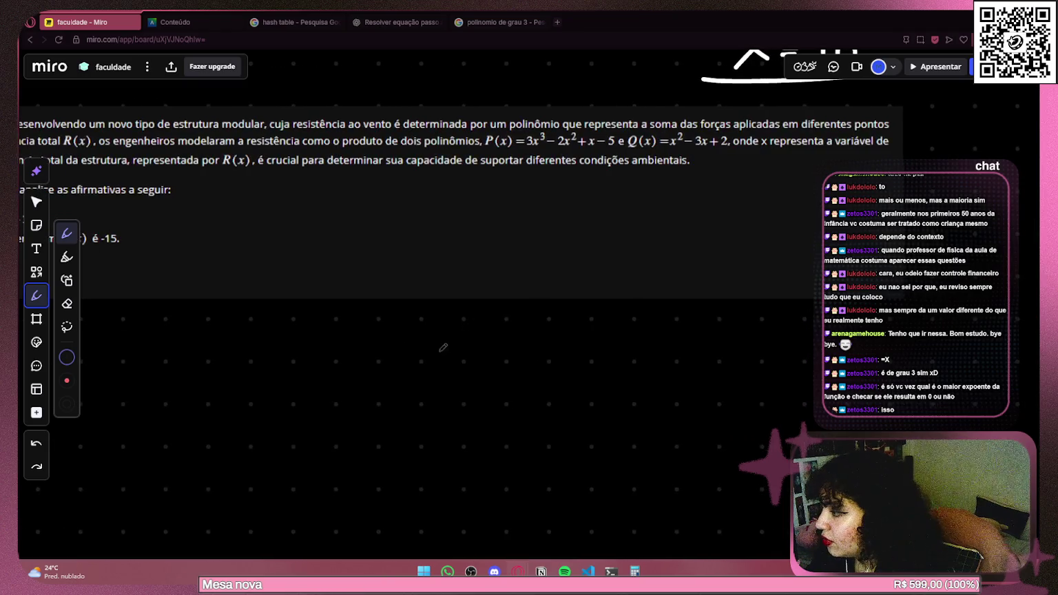
Handwrite P(x) = 3x³ − 2x² + x − 5 below the question, redoing misdrawn strokes.
left_click_drag(402, 324, 406, 318)
mouse_move(417, 320)
left_mouse_down()
mouse_move(416, 359)
mouse_move(482, 341)
left_mouse_up()
key("ctrl+z")
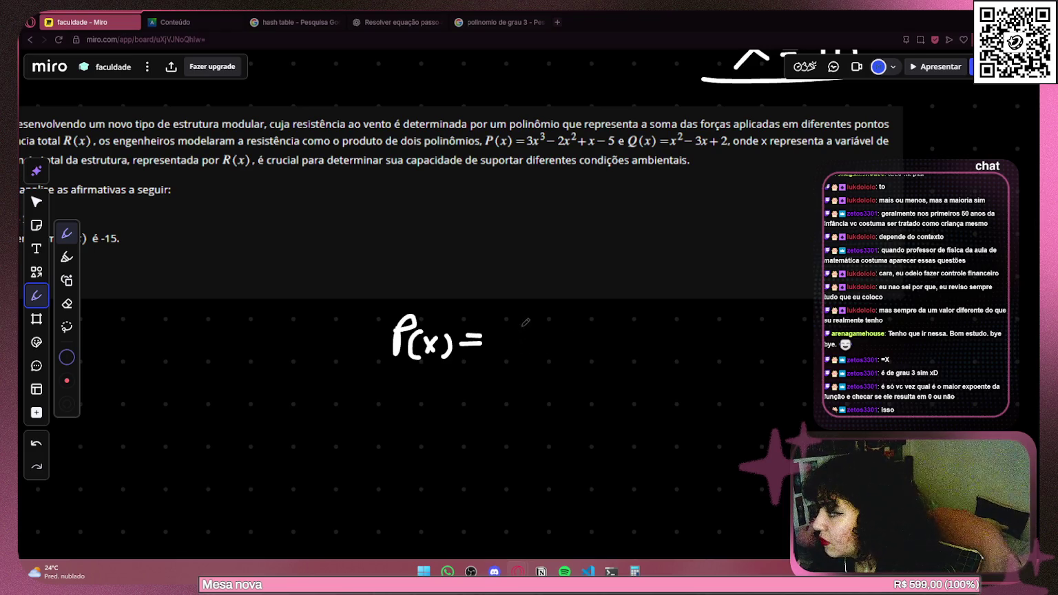
left_click_drag(503, 319, 510, 331)
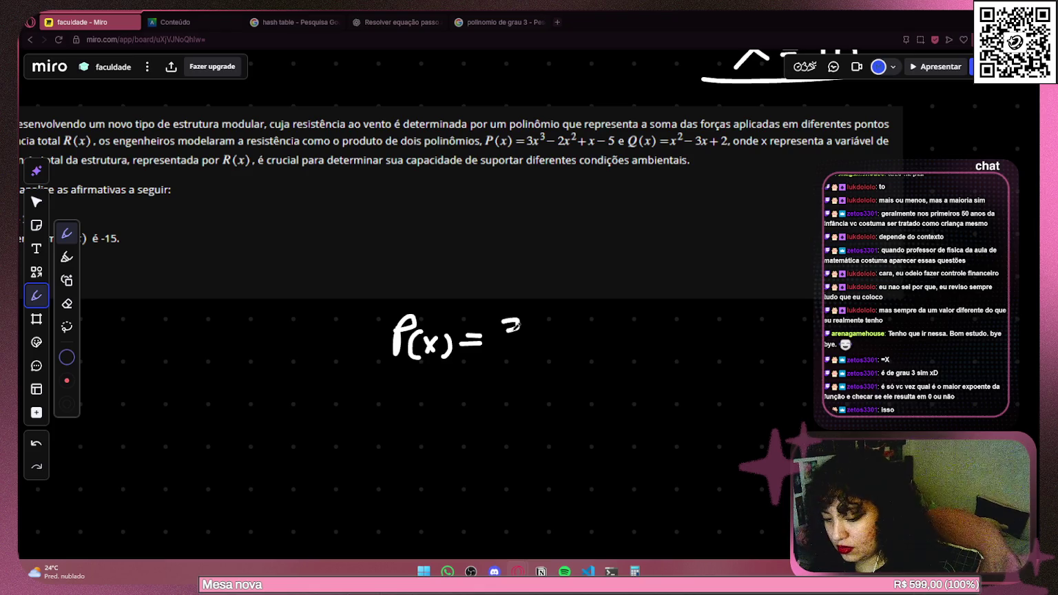
key("ctrl+z")
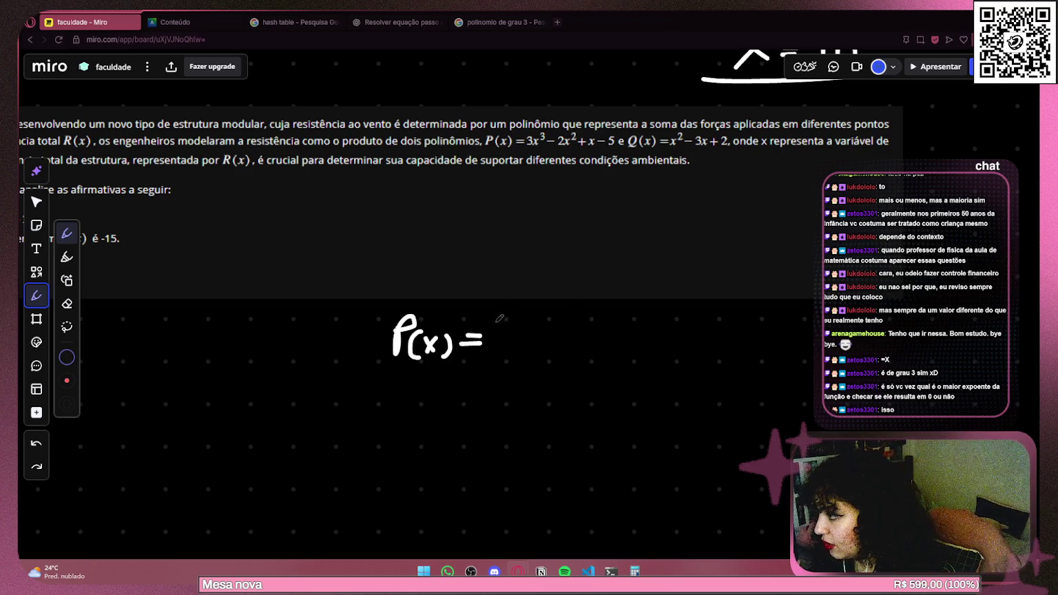
mouse_move(490, 320)
left_mouse_down()
mouse_move(498, 333)
mouse_move(488, 347)
mouse_move(526, 346)
mouse_move(542, 323)
mouse_move(533, 331)
mouse_move(615, 351)
mouse_move(599, 354)
mouse_move(631, 330)
mouse_move(651, 351)
left_mouse_up()
mouse_move(642, 343)
left_mouse_down()
mouse_move(685, 351)
mouse_move(672, 352)
mouse_move(723, 325)
mouse_move(732, 335)
mouse_move(716, 350)
left_mouse_up()
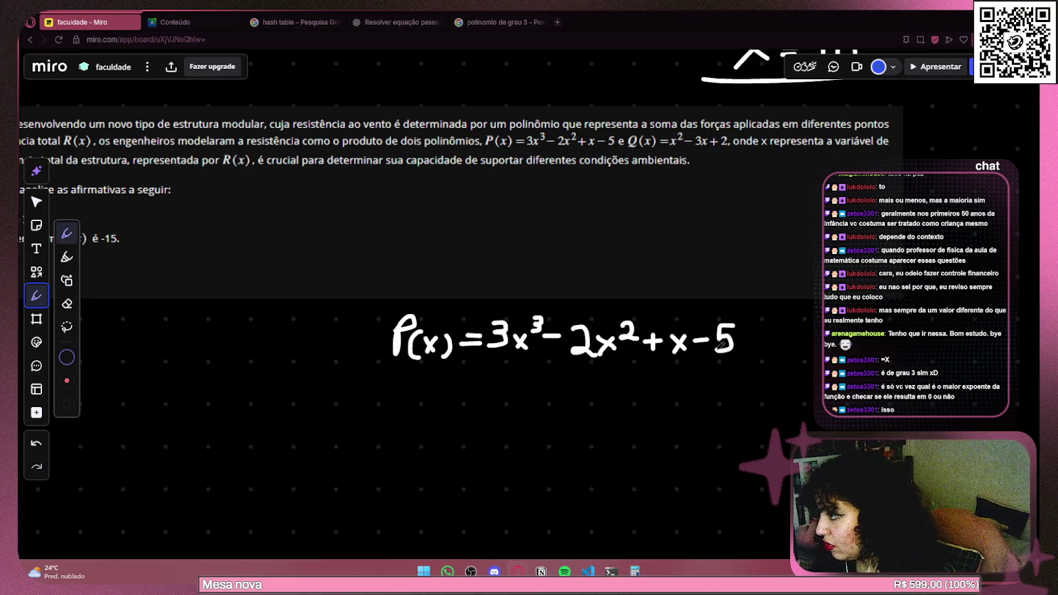
Handwrite Q(x) = x² − 3x + 2 under the P(x) line, undoing misdrawn digits.
mouse_move(403, 407)
left_mouse_down()
mouse_move(410, 438)
mouse_move(414, 421)
mouse_move(433, 441)
mouse_move(464, 444)
mouse_move(493, 419)
mouse_move(524, 437)
mouse_move(509, 440)
mouse_move(534, 416)
mouse_move(577, 423)
mouse_move(548, 427)
left_mouse_up()
key("ctrl+z")
key("ctrl+z")
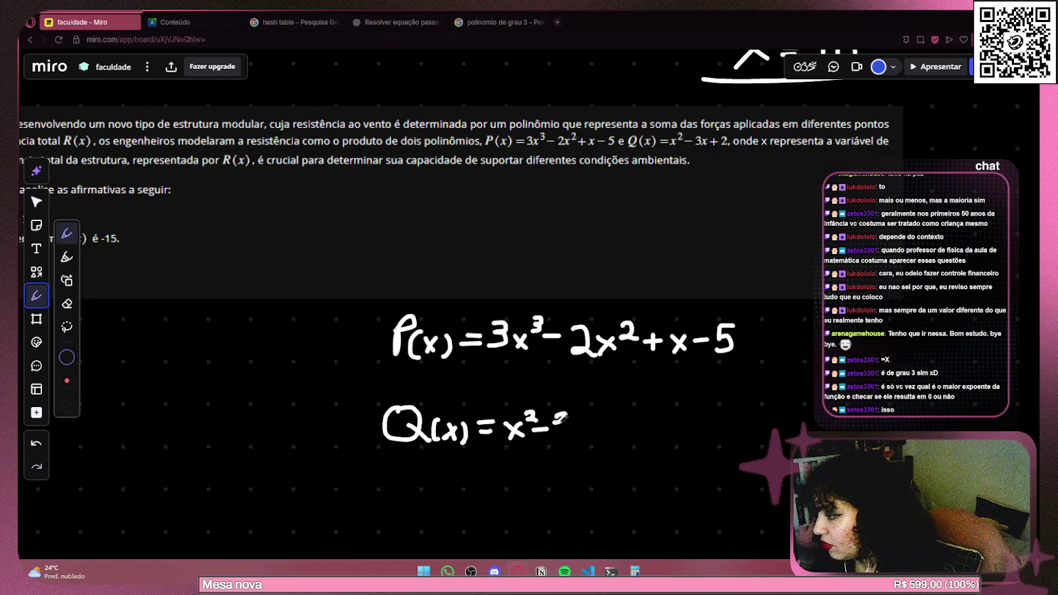
mouse_move(553, 413)
left_mouse_down()
mouse_move(567, 411)
mouse_move(557, 434)
mouse_move(571, 412)
mouse_move(559, 422)
mouse_move(569, 432)
mouse_move(555, 437)
left_mouse_up()
key("ctrl+z")
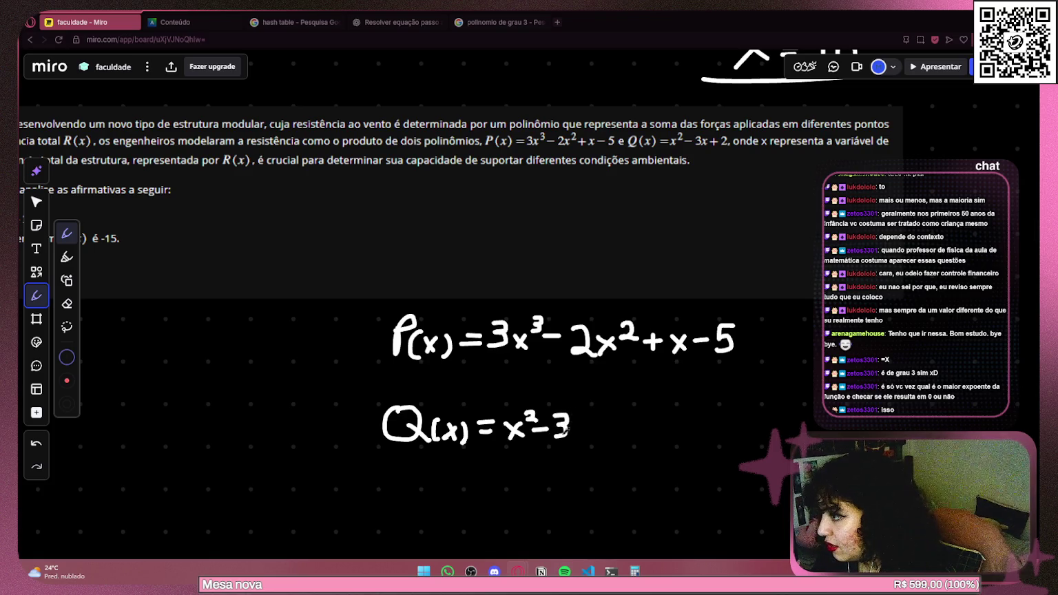
scroll(607, 425, "right", 3)
mouse_move(480, 409)
left_mouse_down()
mouse_move(474, 424)
mouse_move(510, 423)
mouse_move(540, 398)
mouse_move(553, 426)
mouse_move(572, 425)
mouse_move(535, 418)
mouse_move(559, 422)
left_mouse_up()
key("ctrl+z")
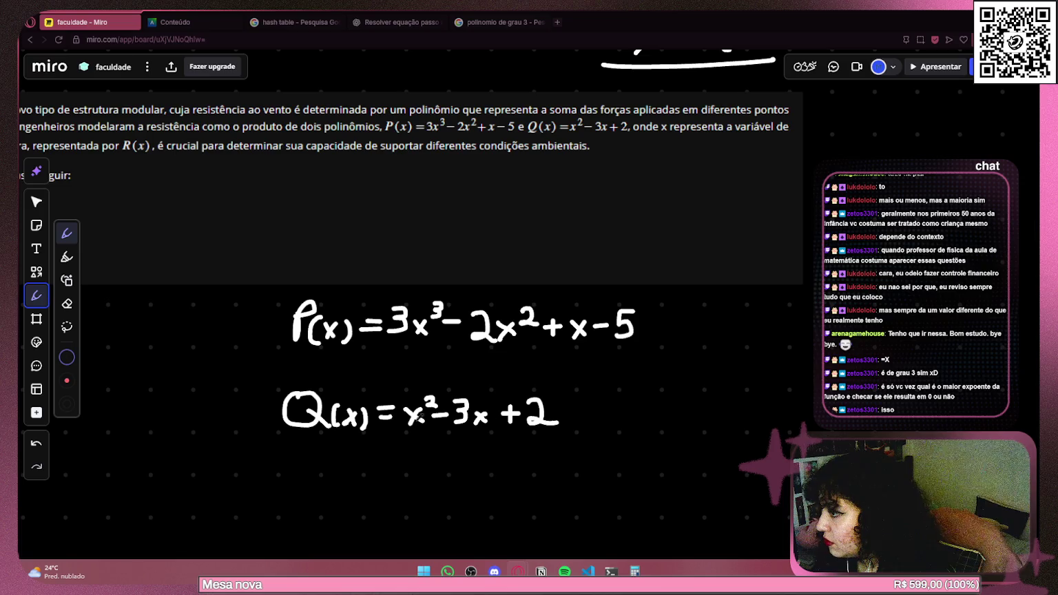
mouse_move(199, 383)
left_mouse_down()
mouse_move(609, 376)
mouse_move(604, 401)
mouse_move(589, 401)
left_mouse_up()
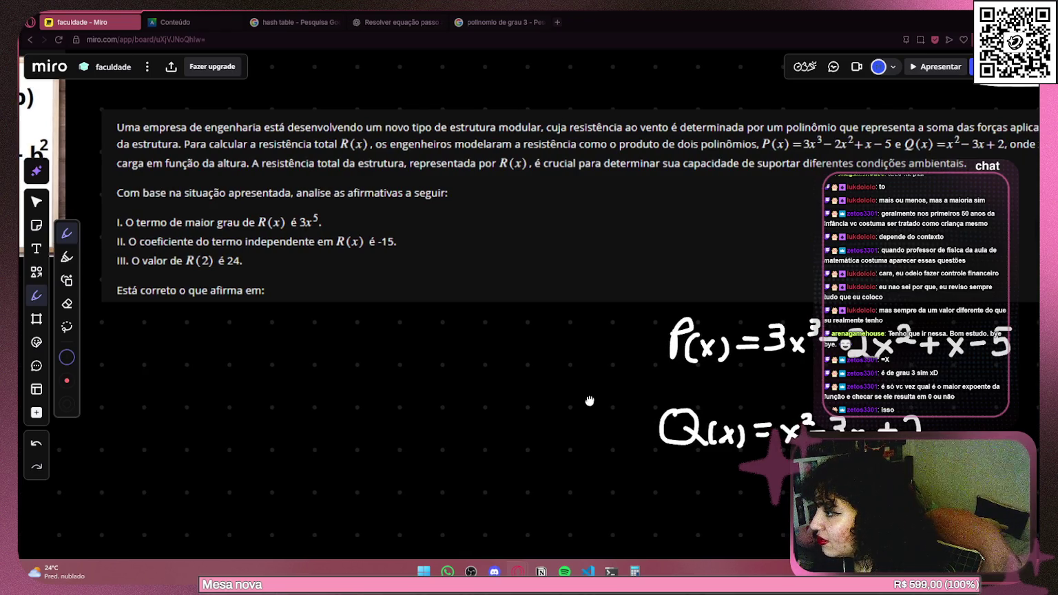
Finish writing R(x) = P(x)·Q(x) and bring up the 'polinomio de grau 3' results.
mouse_move(570, 327)
left_mouse_down()
mouse_move(555, 348)
mouse_move(573, 327)
mouse_move(596, 344)
mouse_move(605, 337)
mouse_move(592, 351)
mouse_move(607, 354)
left_mouse_up()
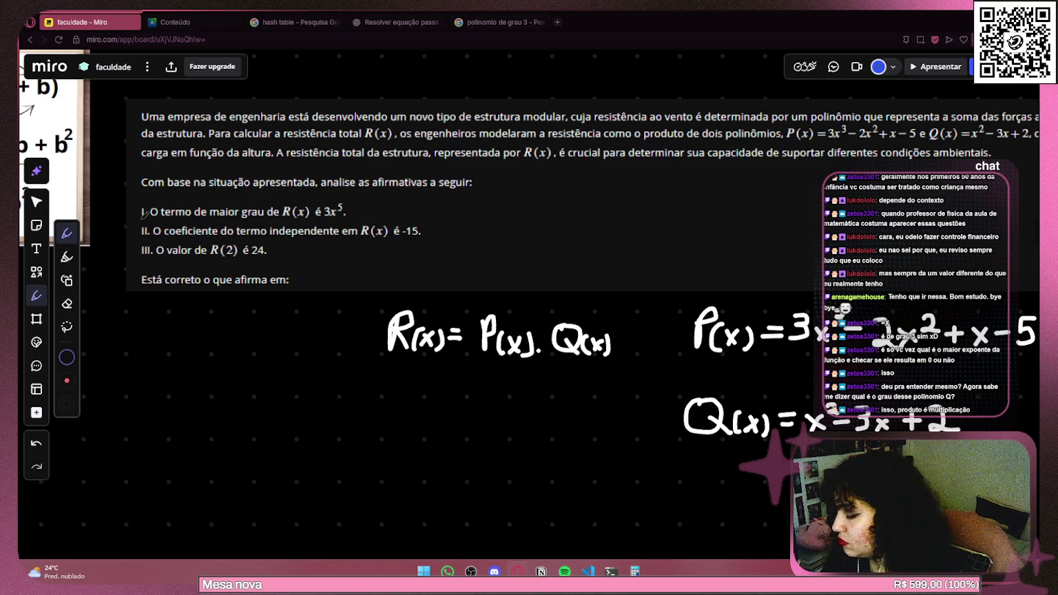
left_click(496, 22)
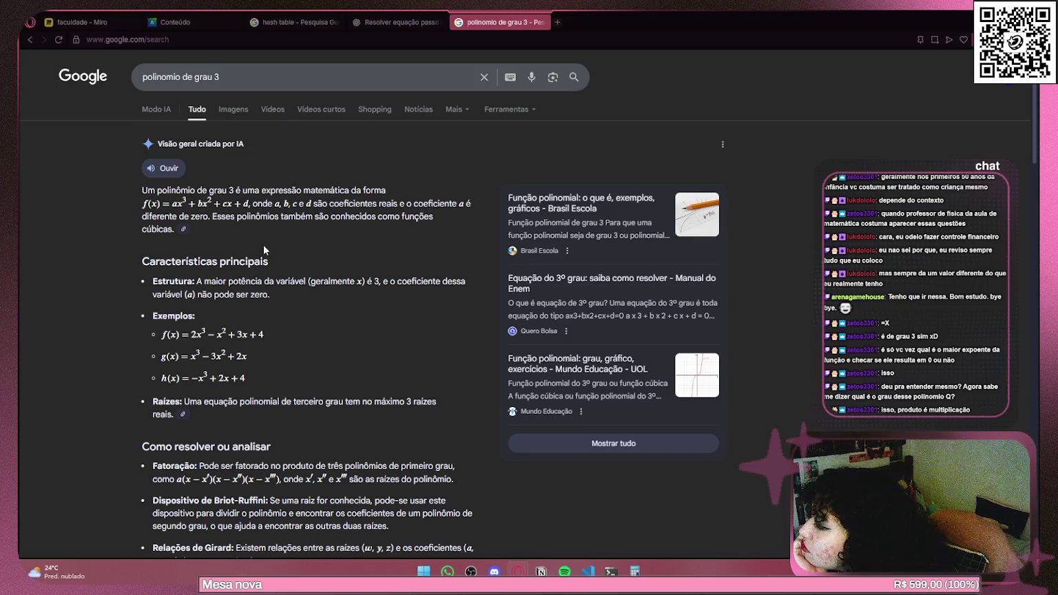
Highlight the overview lines on the highest power being 3 and coefficient a being nonzero.
mouse_move(196, 281)
left_mouse_down()
mouse_move(429, 281)
mouse_move(274, 293)
left_mouse_up()
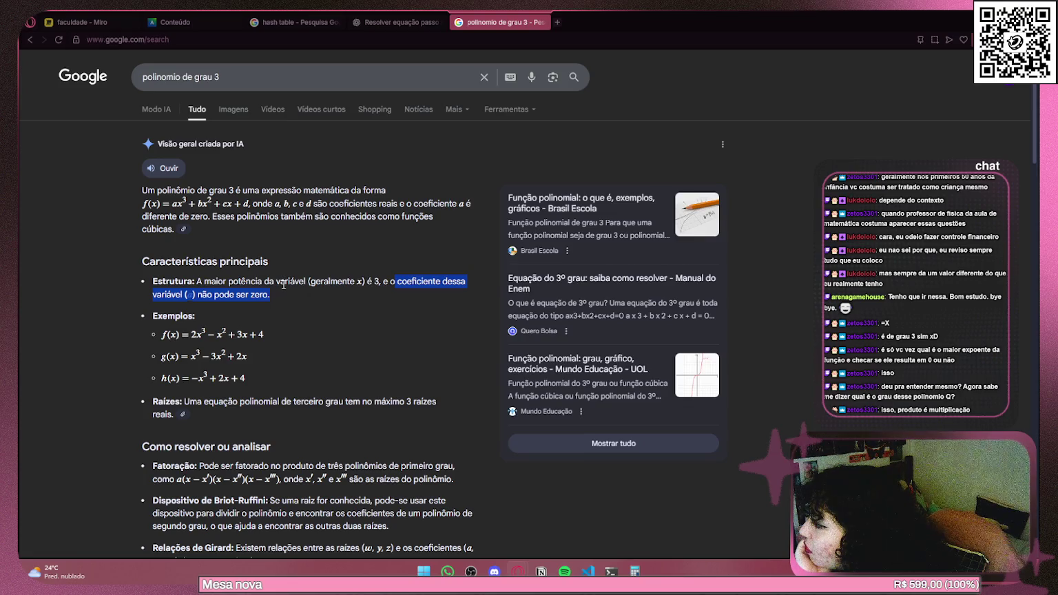
left_click(282, 284)
mouse_move(381, 284)
left_mouse_down()
mouse_move(406, 284)
mouse_move(287, 300)
left_mouse_up()
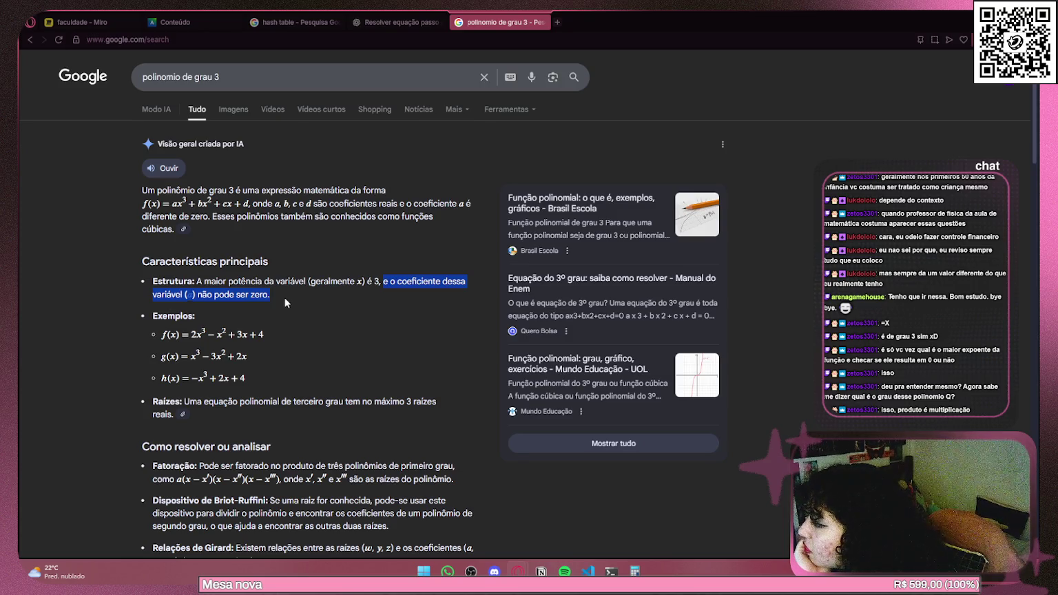
left_click(283, 301)
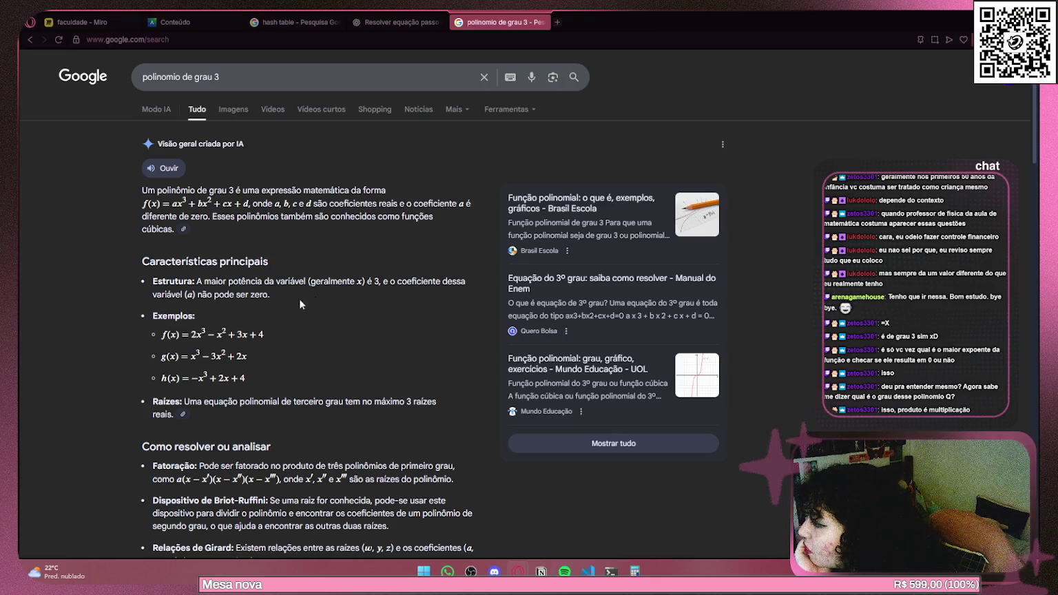
Search Google for the word 'coeficiente' in a new tab.
left_click_drag(396, 282, 435, 281)
right_click(421, 281)
left_click(482, 379)
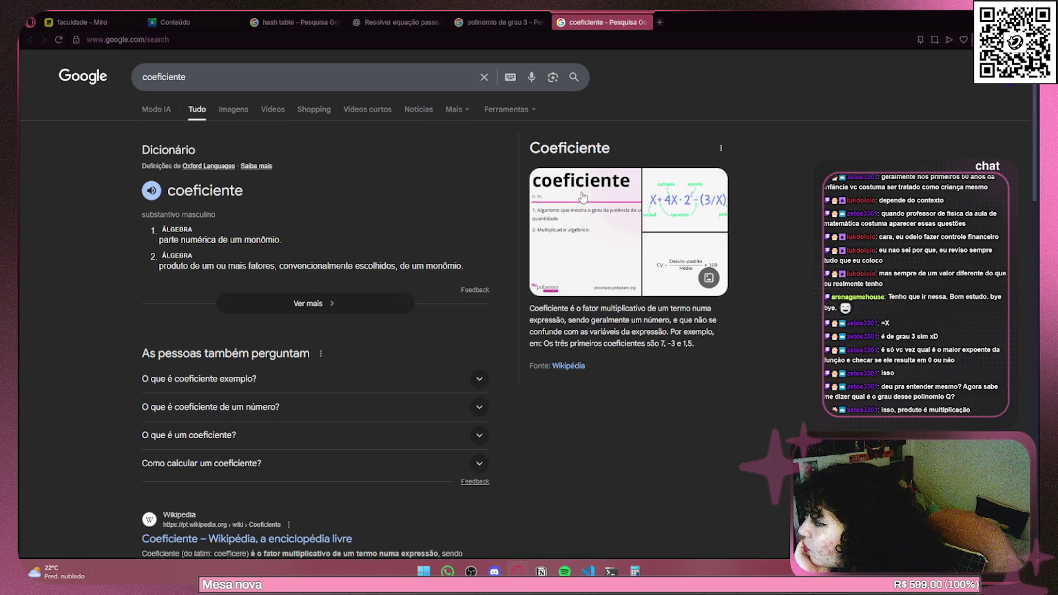
Return to the 'polinomio de grau 3' results and reread the highest-power and nonzero-coefficient lines.
left_click(528, 26)
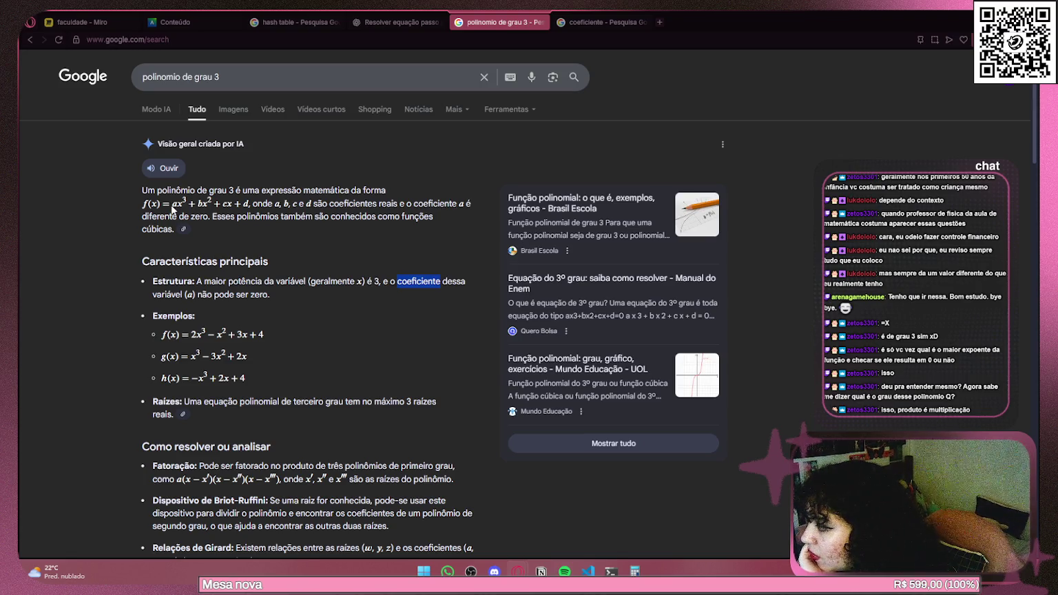
left_click_drag(218, 281, 378, 281)
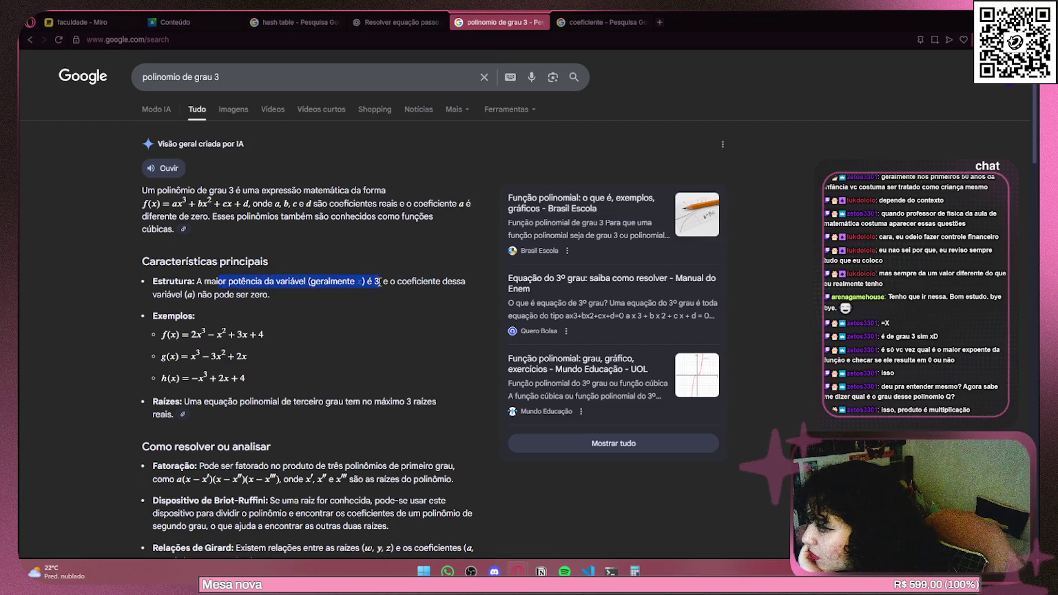
left_click_drag(193, 295, 276, 296)
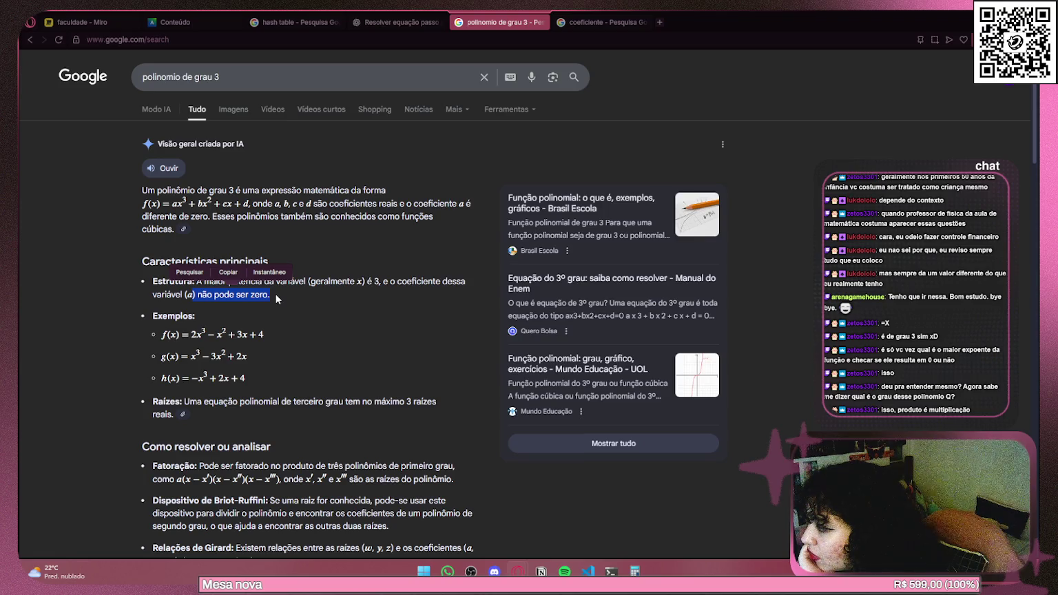
left_click(277, 296)
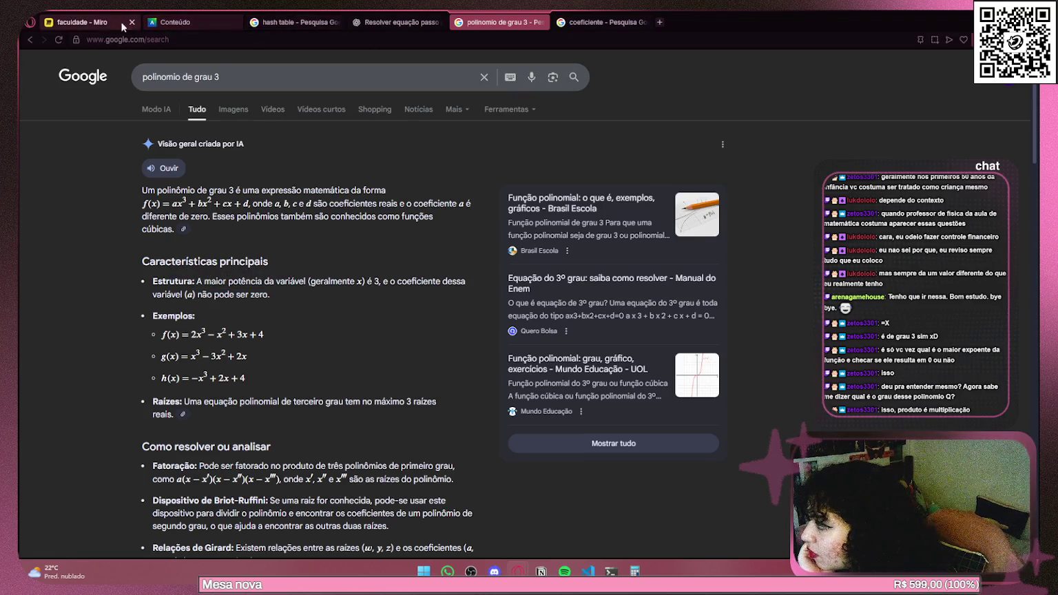
Return to the faculdade Miro board and pan to show the question's statements I–III.
left_click(90, 22)
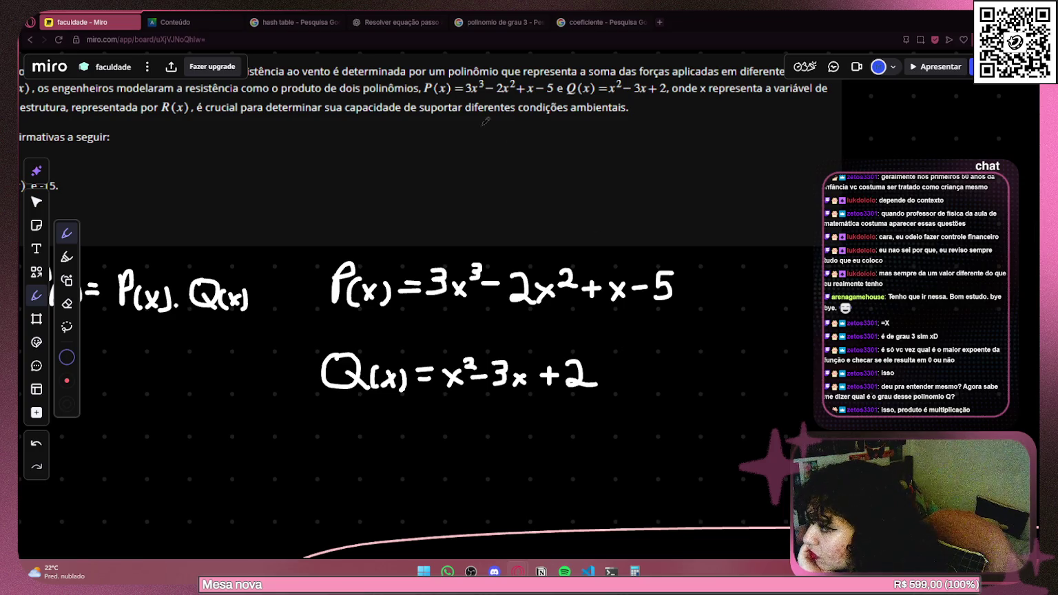
left_click(496, 22)
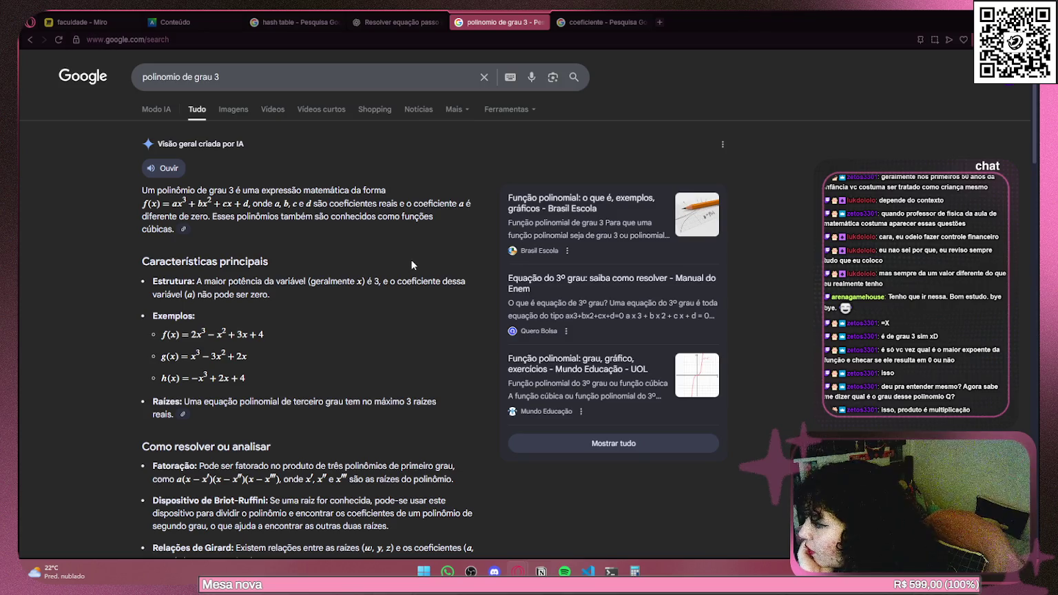
left_click(68, 25)
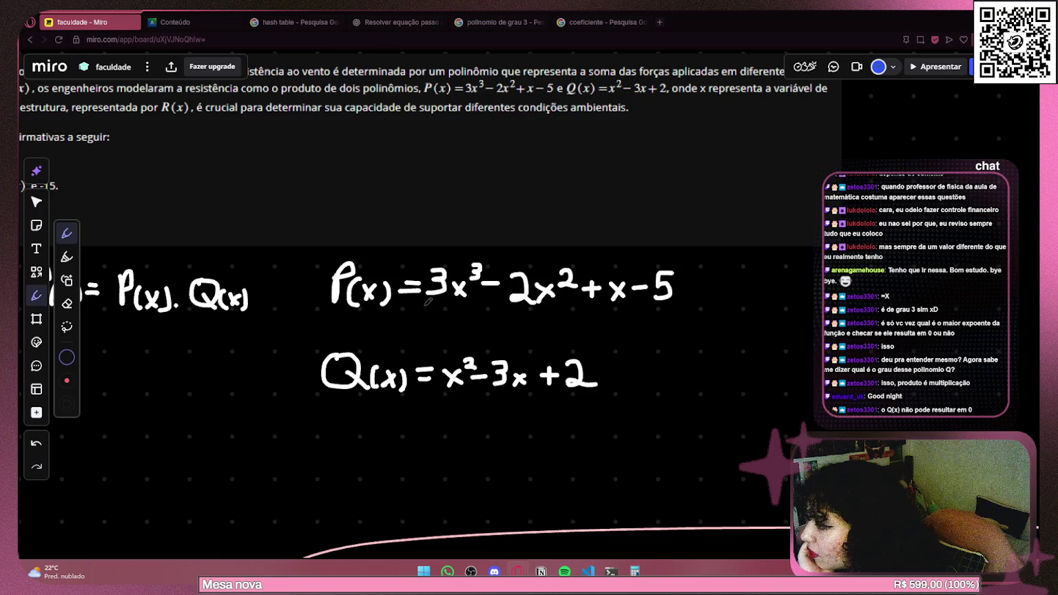
left_click_drag(317, 316, 703, 316)
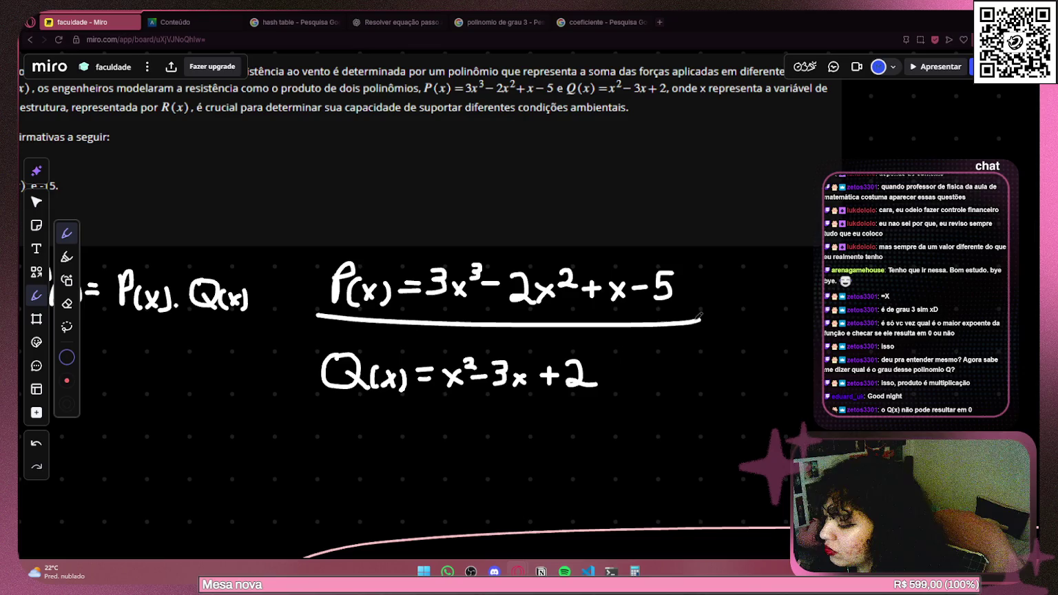
key("ctrl+z")
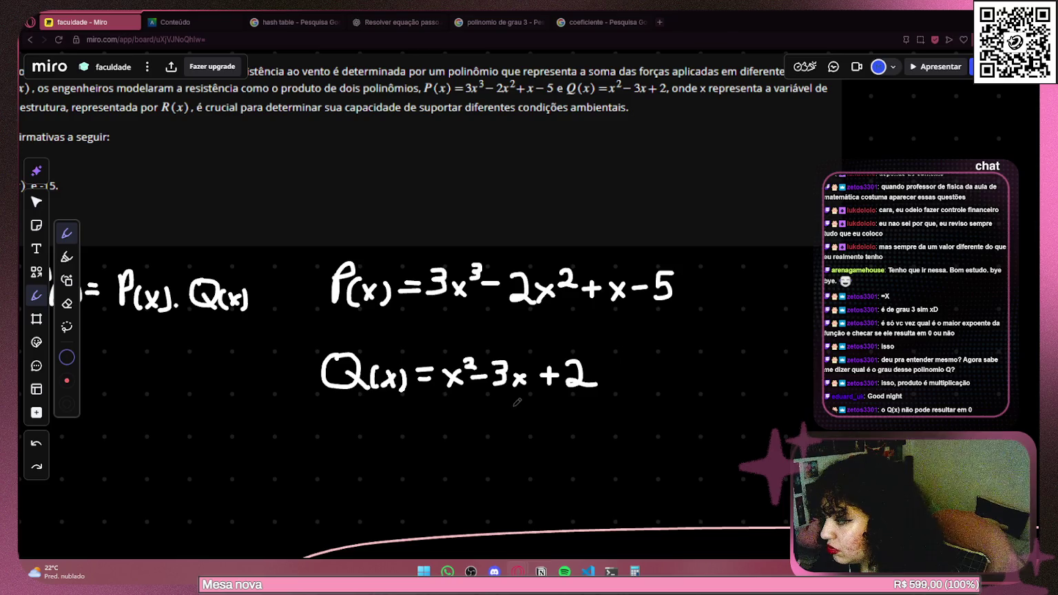
left_click_drag(533, 406, 866, 403)
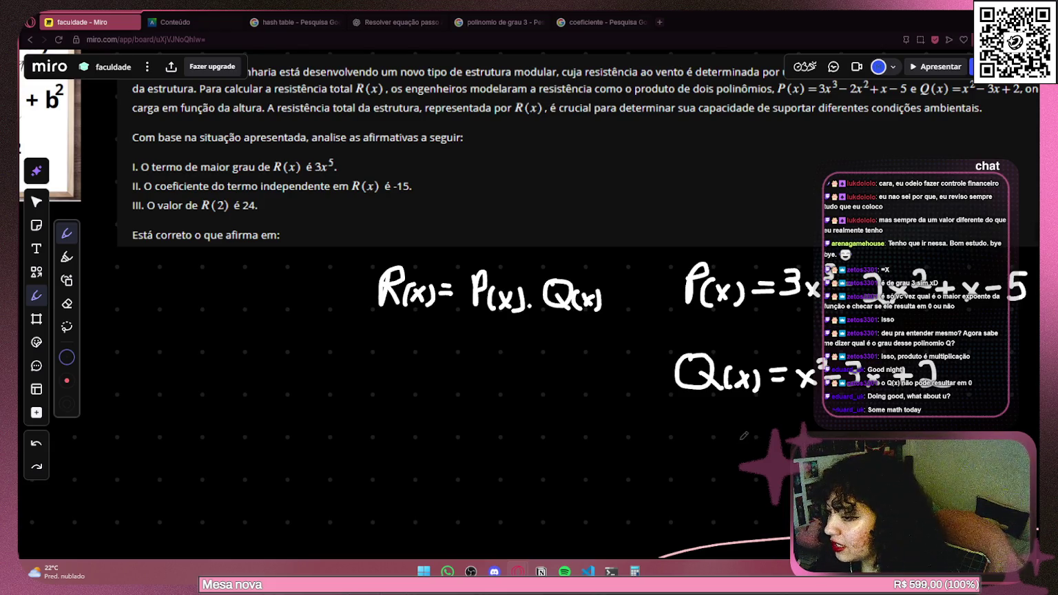
mouse_move(587, 571)
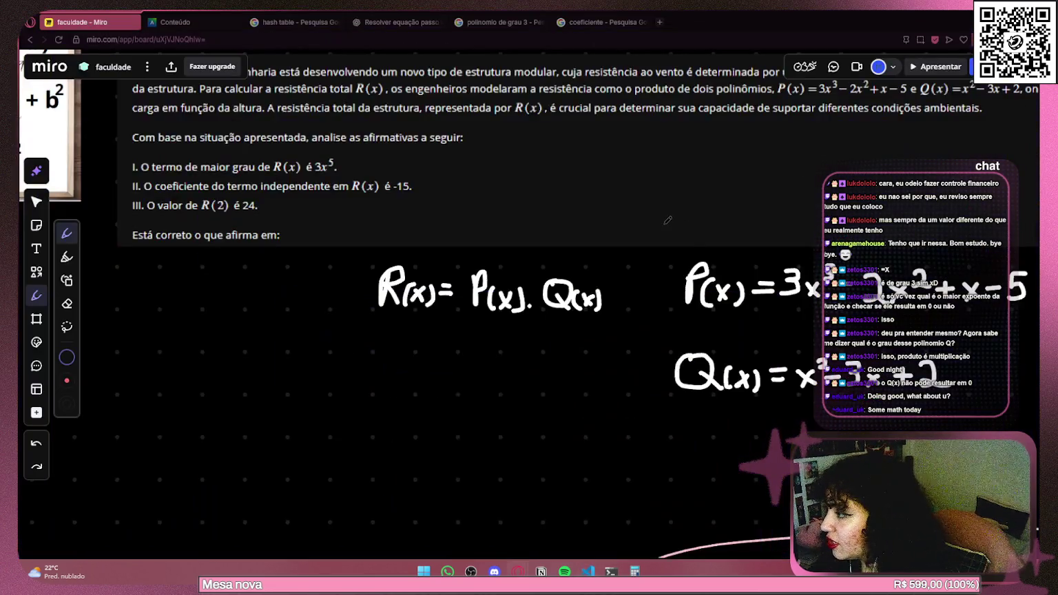
mouse_move(664, 223)
left_mouse_down()
mouse_move(658, 301)
mouse_move(652, 280)
mouse_move(501, 220)
mouse_move(593, 269)
mouse_move(596, 204)
left_mouse_up()
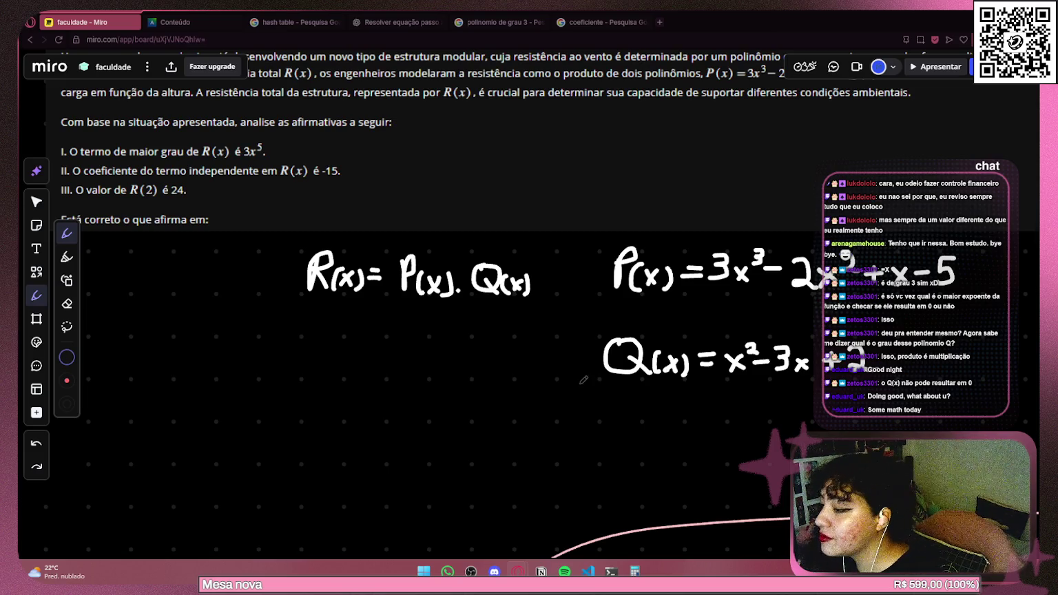
Go back to the 'polinomio de grau 3' results and delete 'de grau 3' from the query.
scroll(515, 317, "right", 2)
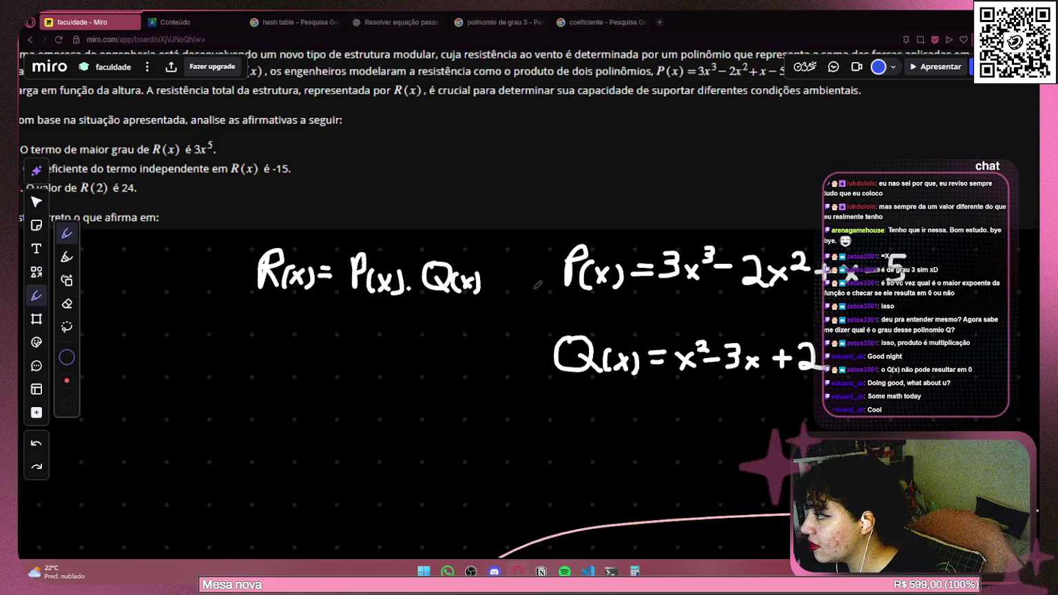
left_click(499, 22)
left_click_drag(219, 76, 183, 77)
key("BackSpace")
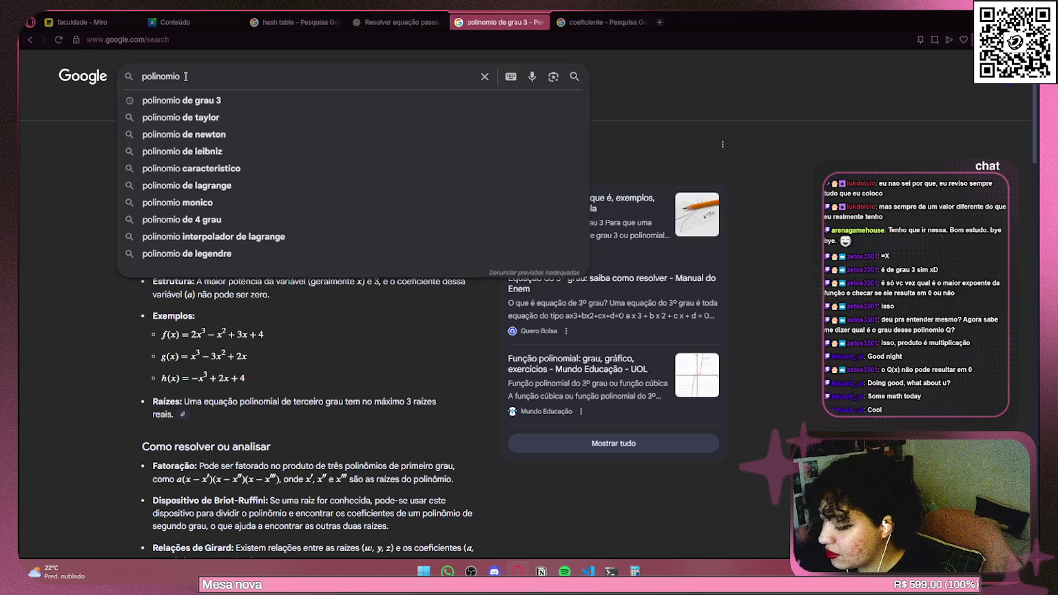
Search 'polinomio em ingles' to get 'polynomial', go back, then show the ChatGPT conversation.
type("em ingles")
key("Return")
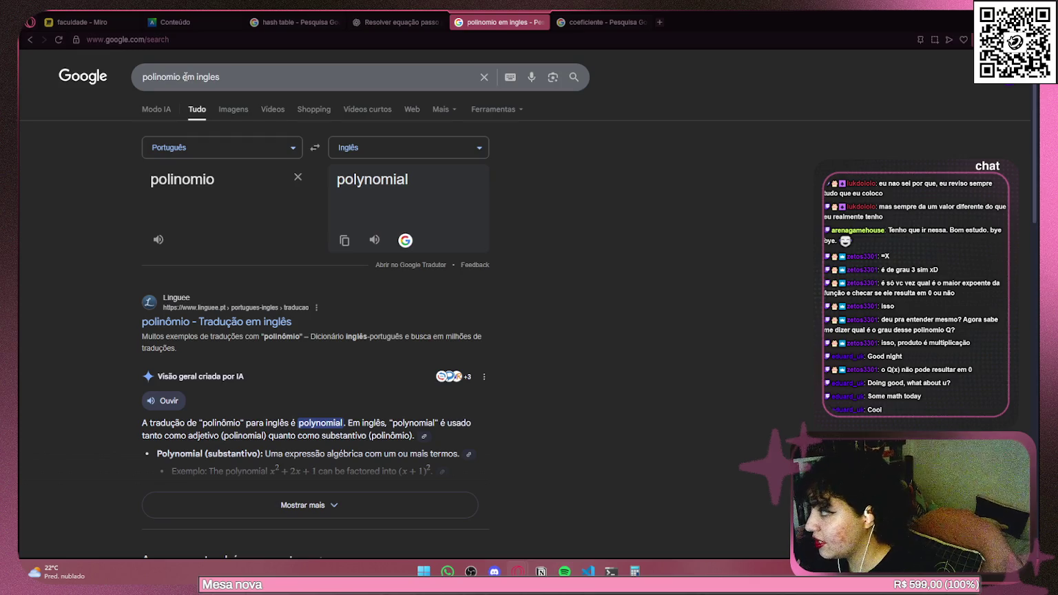
left_click(29, 40)
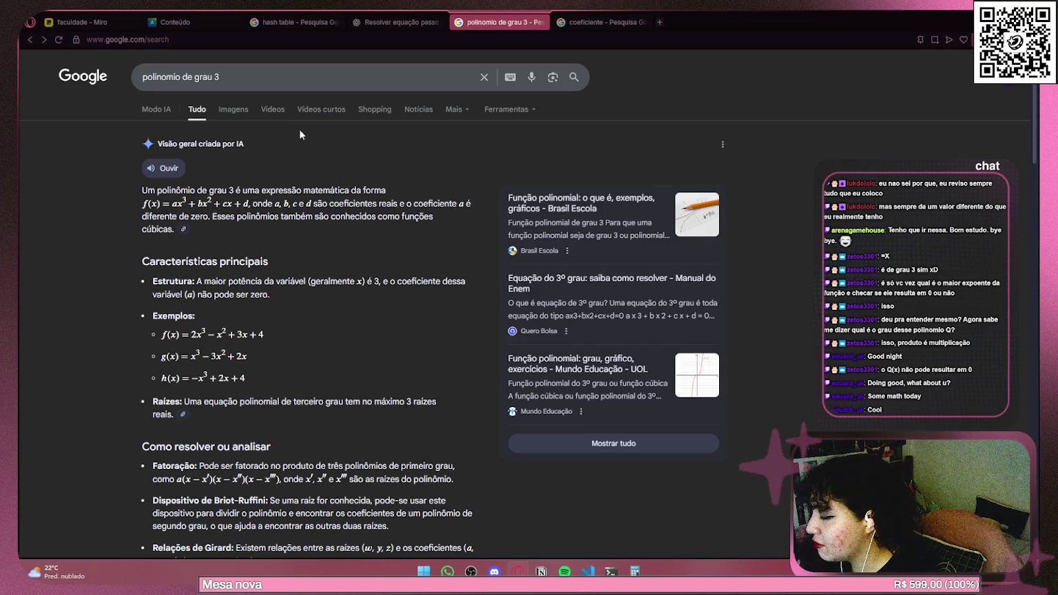
left_click(401, 24)
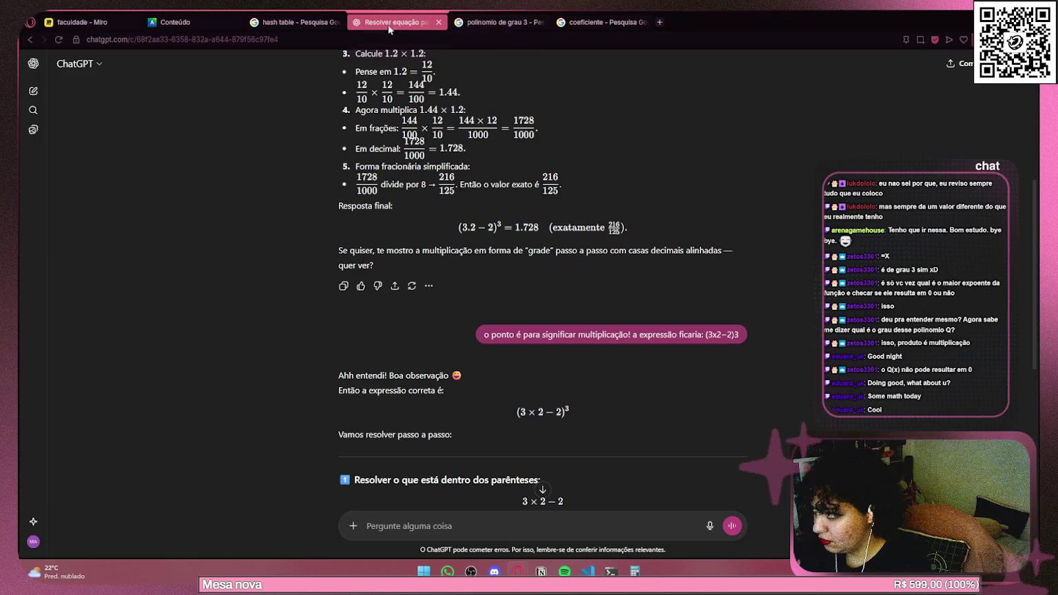
Check Pergunta 8 on the Univesp AVA quiz page, then return to the faculdade Miro board.
left_click(269, 28)
left_click(182, 22)
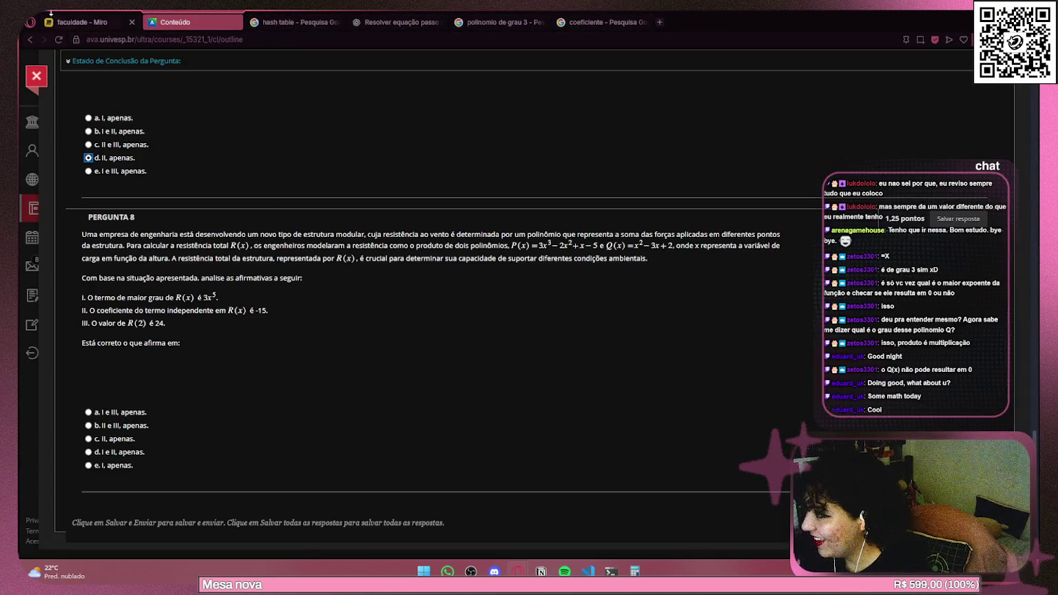
left_click(81, 22)
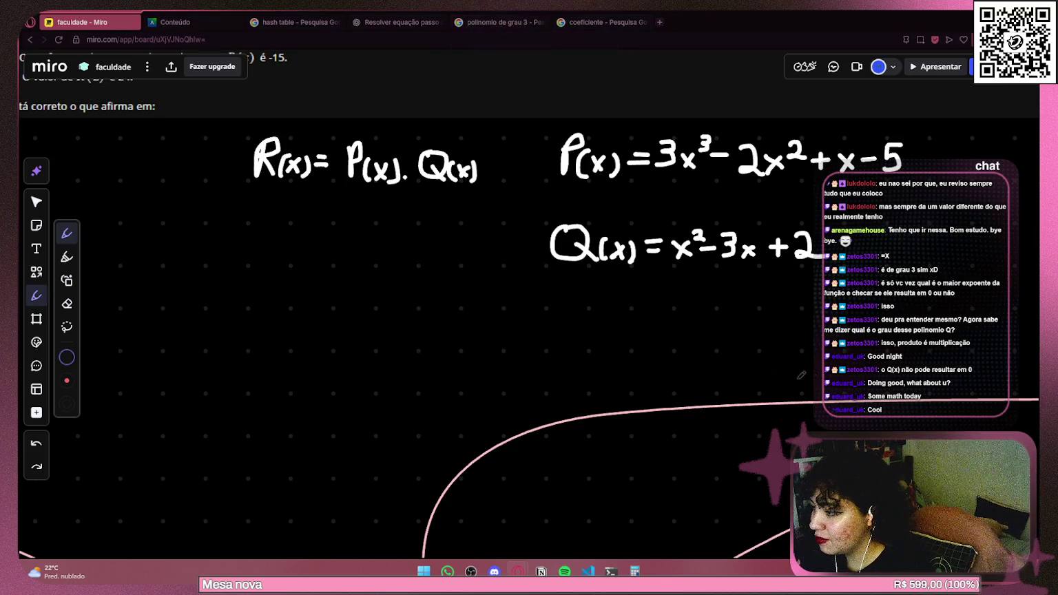
Re-centre the formulas and, with the select tool, try selecting the Q(x) in R(x) = P(x)·Q(x).
left_click_drag(758, 337, 723, 371)
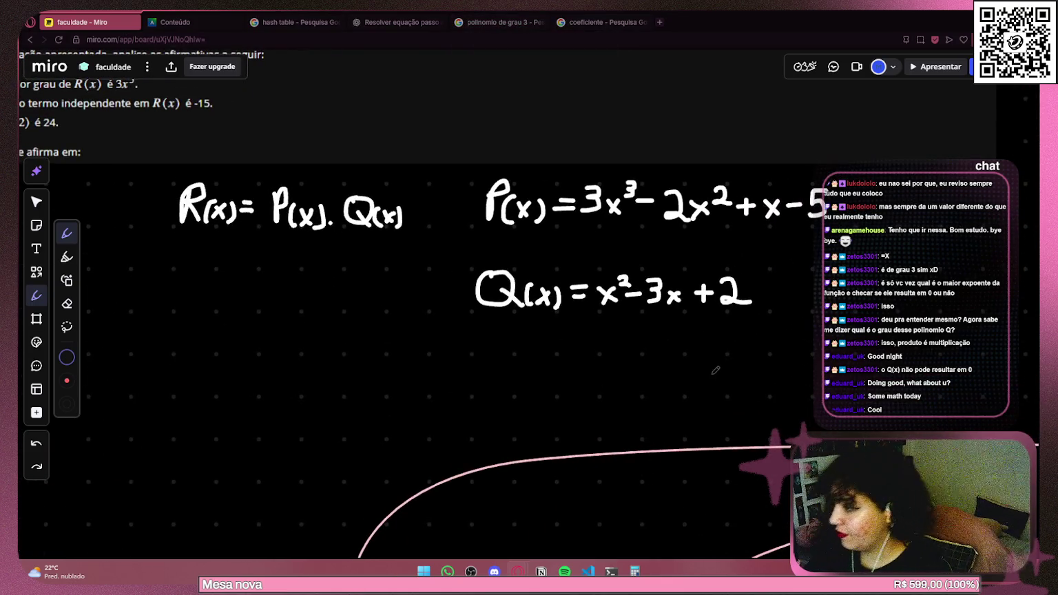
scroll(510, 311, "down", 2)
scroll(510, 307, "down", 3)
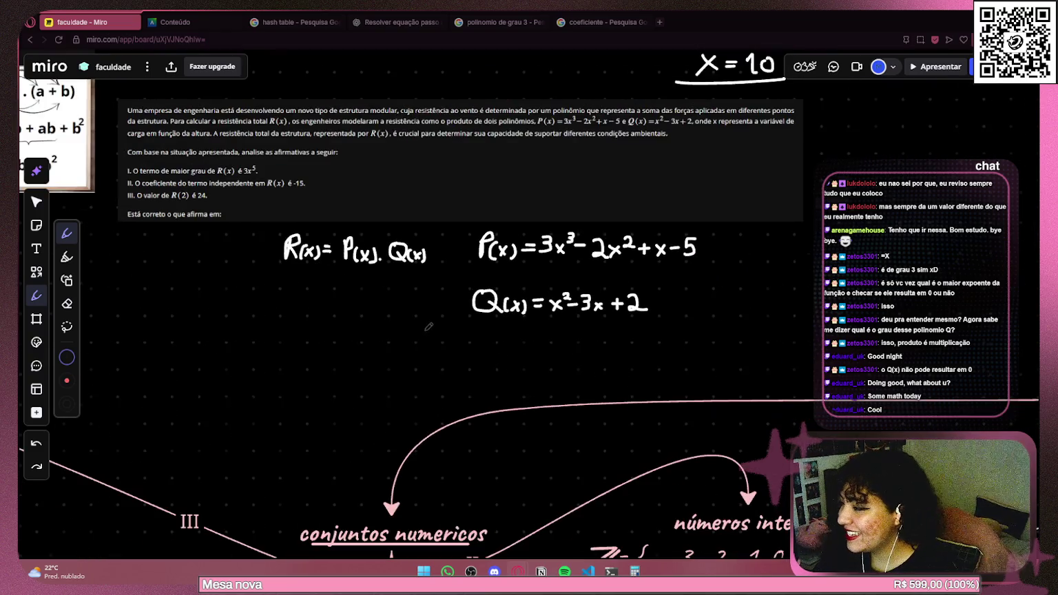
scroll(439, 273, "up", 2)
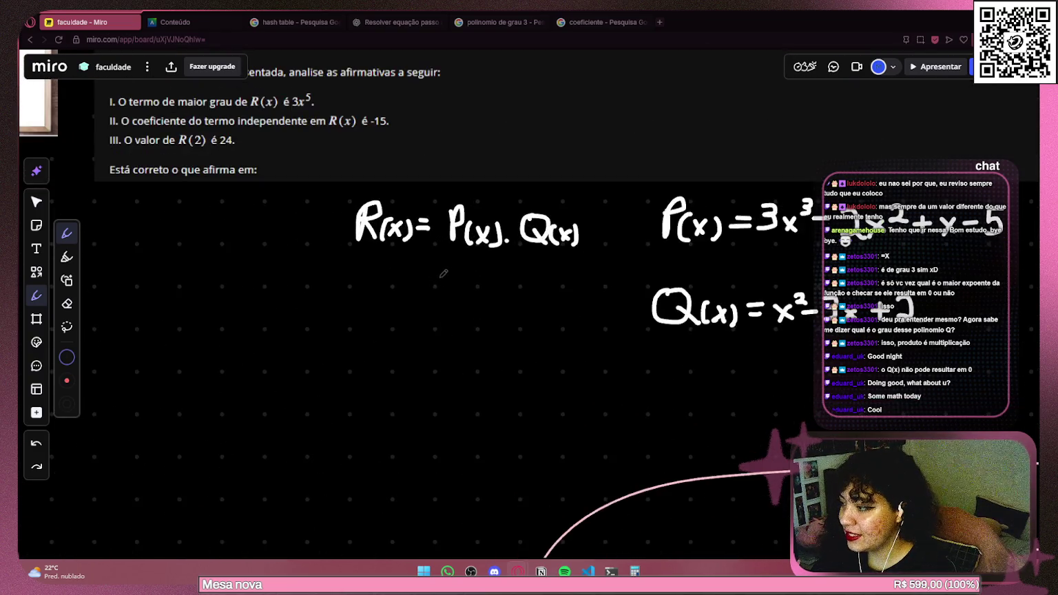
scroll(441, 269, "up", 2)
left_click(37, 202)
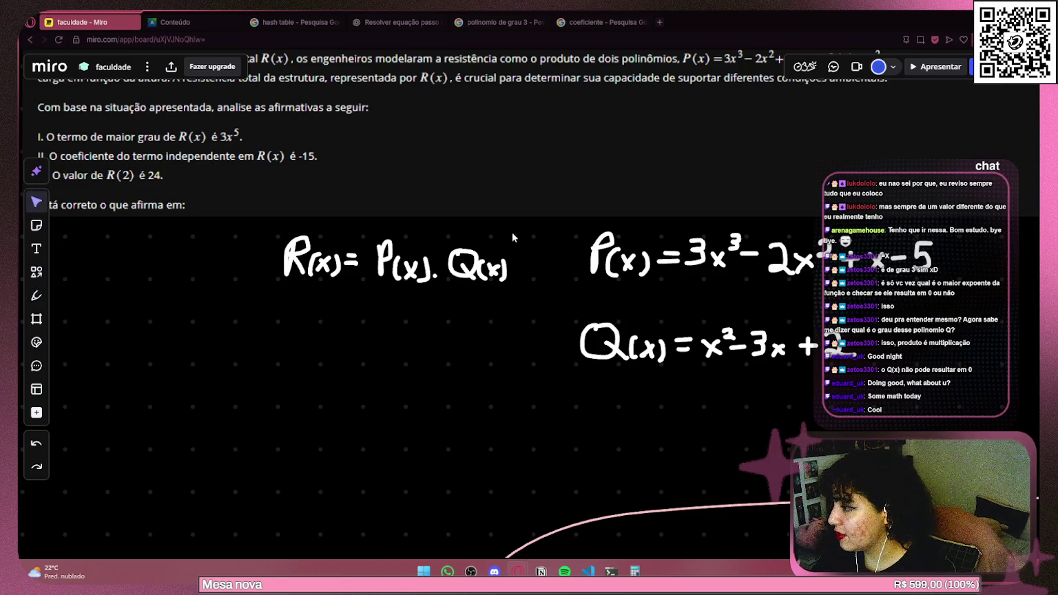
left_click_drag(514, 236, 435, 300)
left_click(483, 314)
left_click_drag(540, 236, 446, 303)
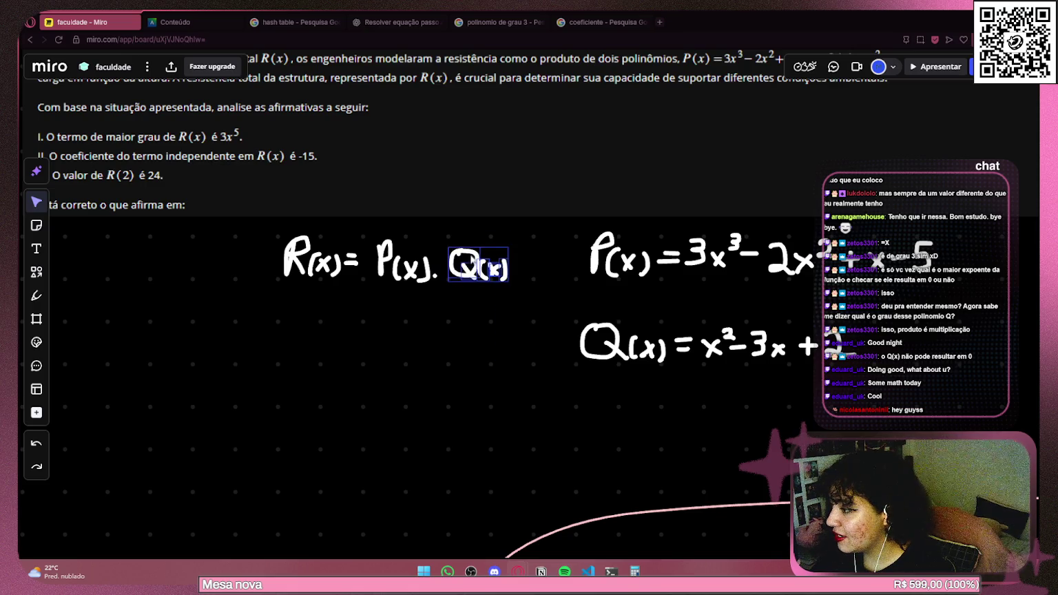
left_click(349, 277)
Nudge the P(x), select the multiplication dot, and re-frame the formulas in view.
mouse_move(432, 282)
left_mouse_down()
mouse_move(413, 256)
mouse_move(438, 272)
left_mouse_up()
left_click(435, 275)
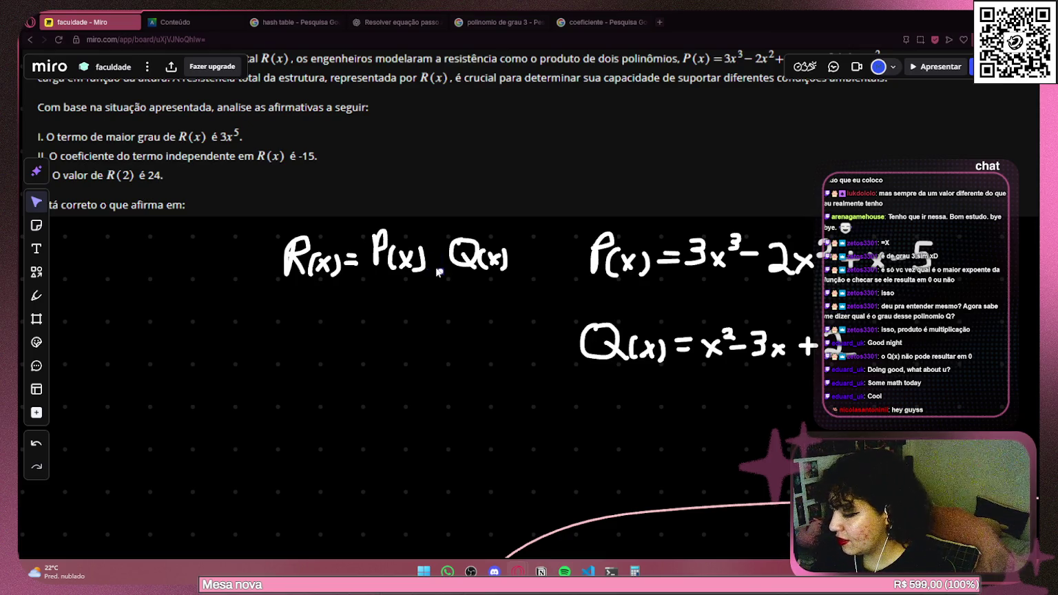
left_click_drag(295, 310, 357, 296)
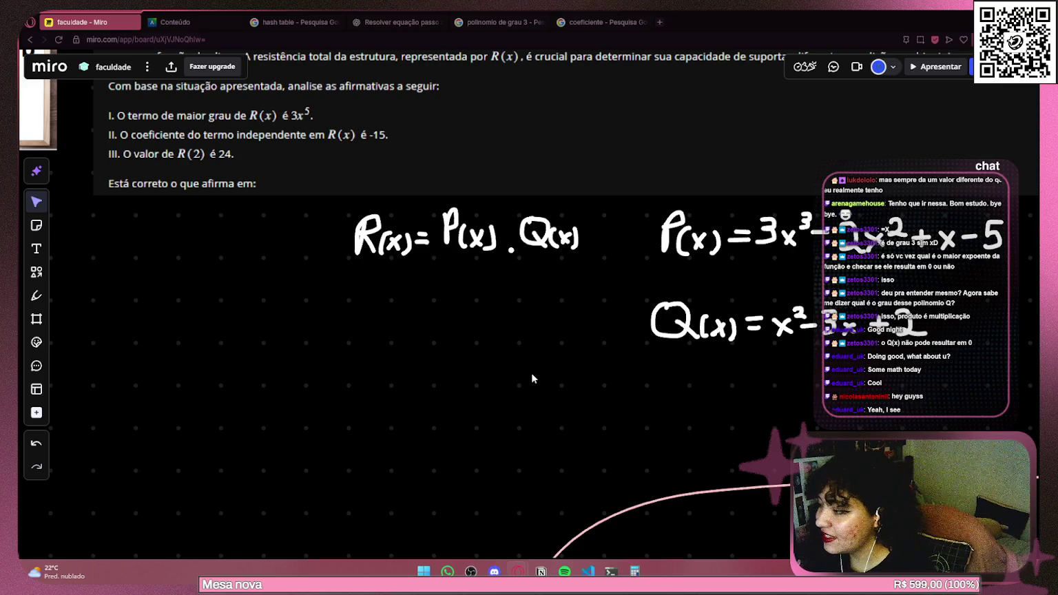
left_click_drag(540, 330, 377, 332)
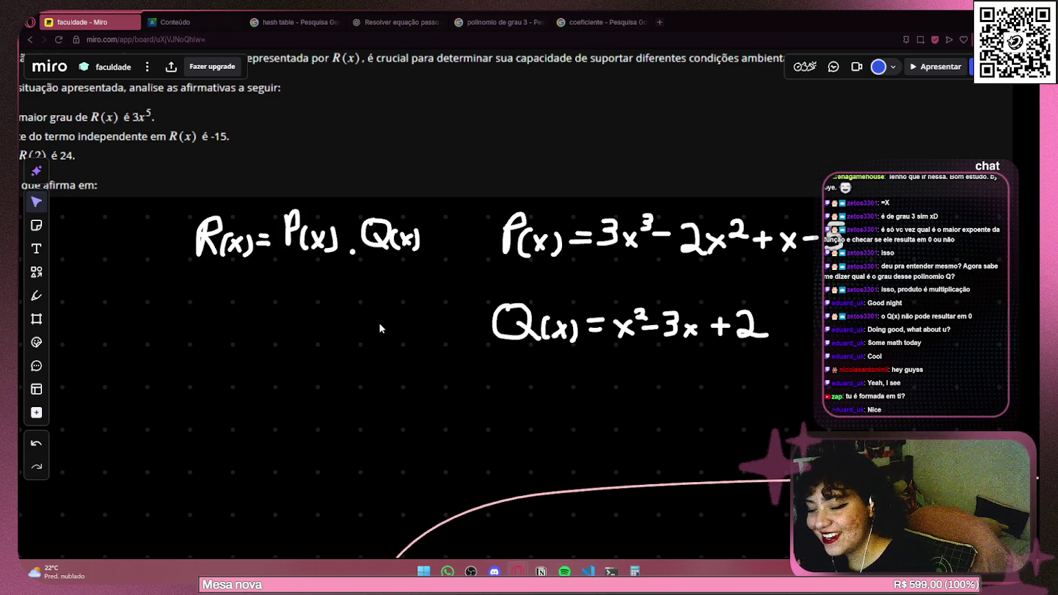
mouse_move(373, 307)
left_mouse_down()
mouse_move(661, 297)
mouse_move(345, 272)
left_mouse_up()
Pick the pen tool and pan so question 8's three statements sit above the equations.
left_click(37, 295)
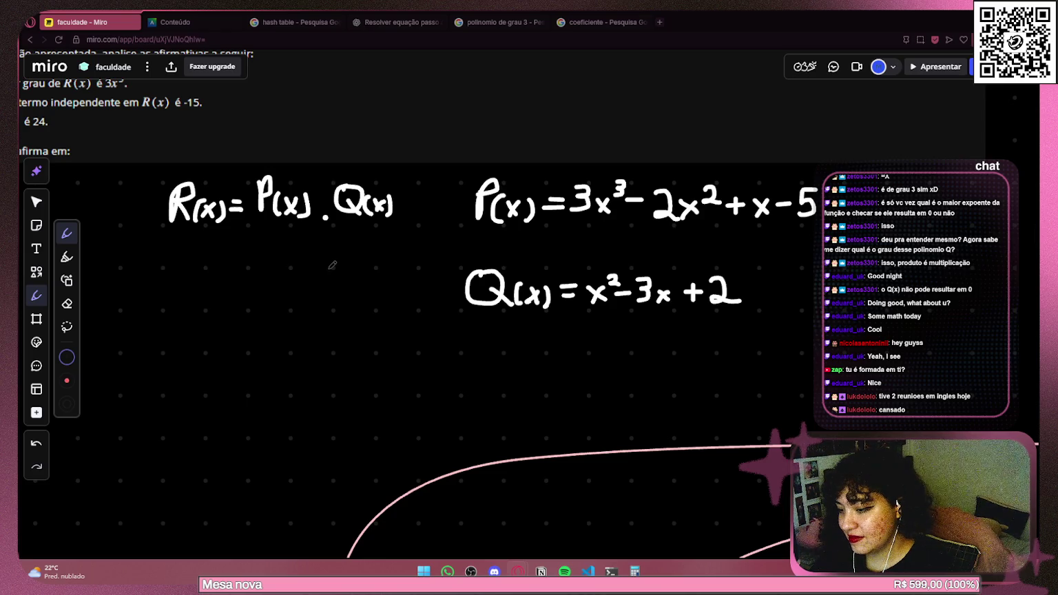
left_click_drag(241, 258, 385, 269)
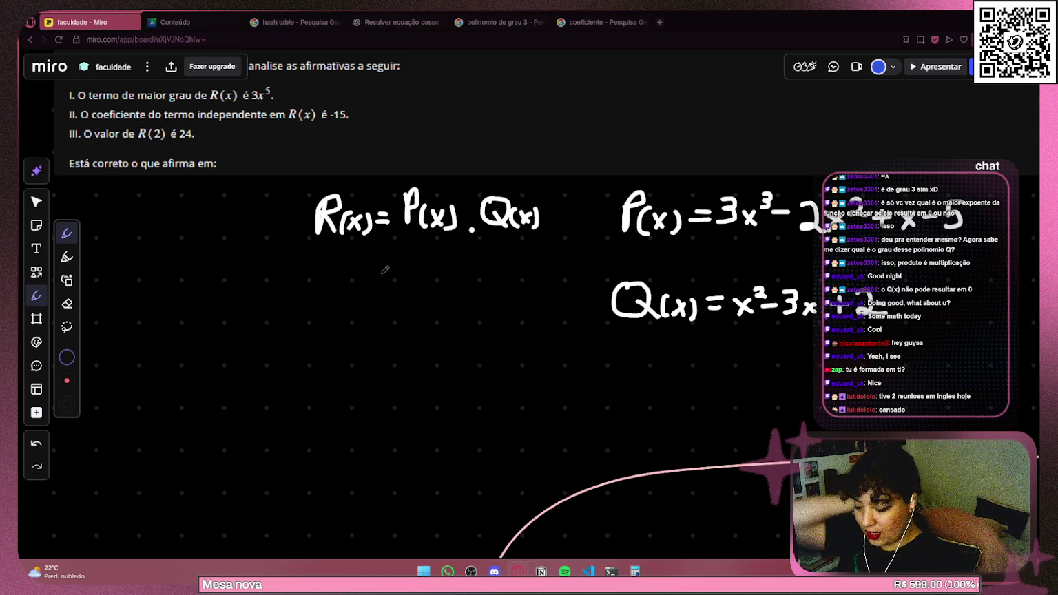
left_click_drag(337, 253, 361, 217)
mouse_move(530, 242)
left_mouse_down()
mouse_move(585, 355)
mouse_move(688, 379)
mouse_move(658, 379)
mouse_move(568, 338)
left_mouse_up()
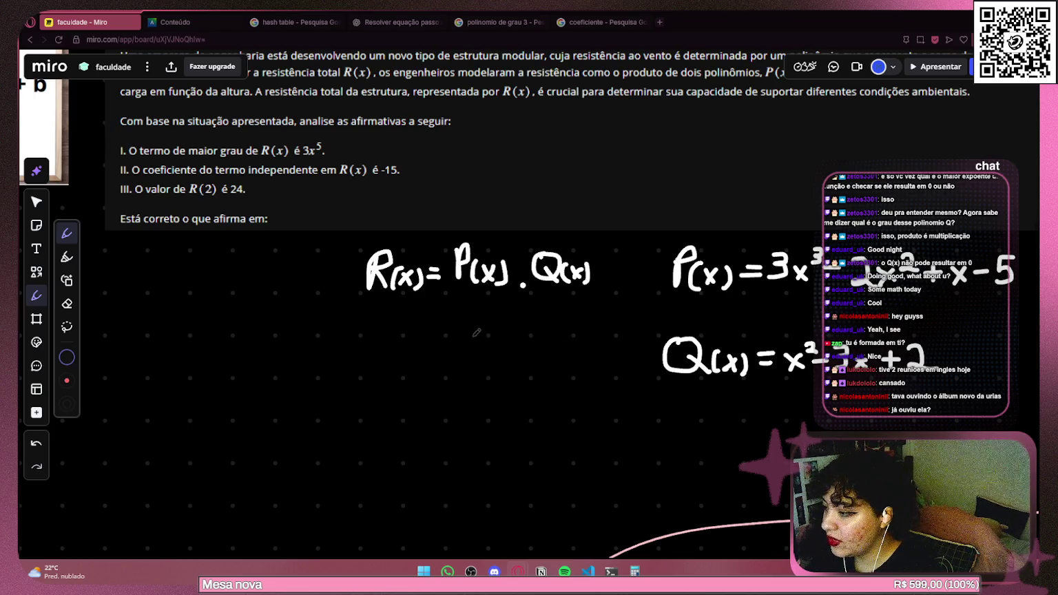
left_click_drag(453, 320, 448, 310)
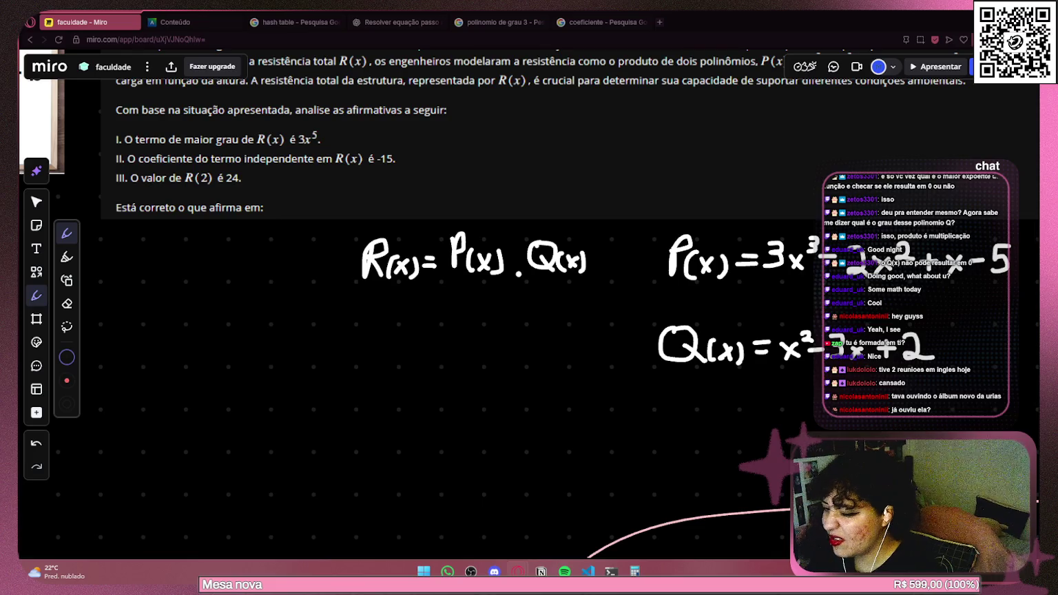
key("alt+Tab")
key("alt+Tab")
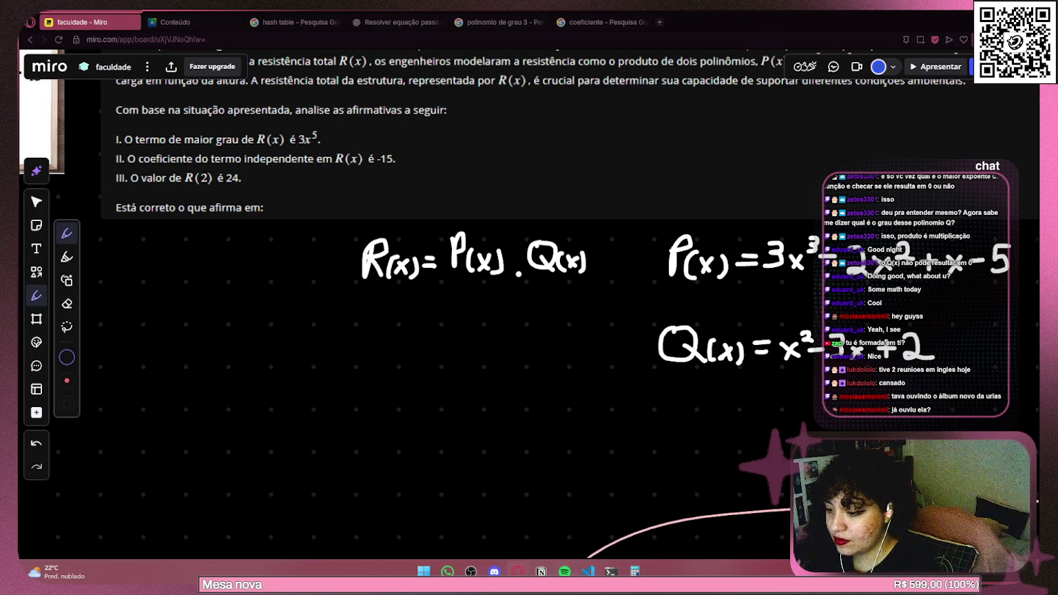
scroll(420, 303, "up", 2)
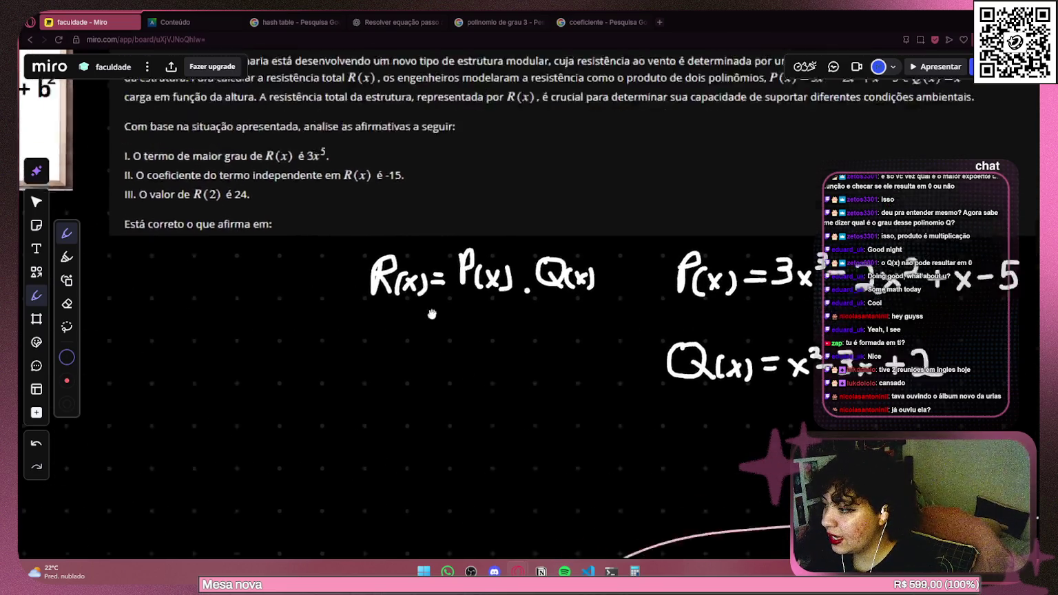
scroll(395, 310, "down", 1)
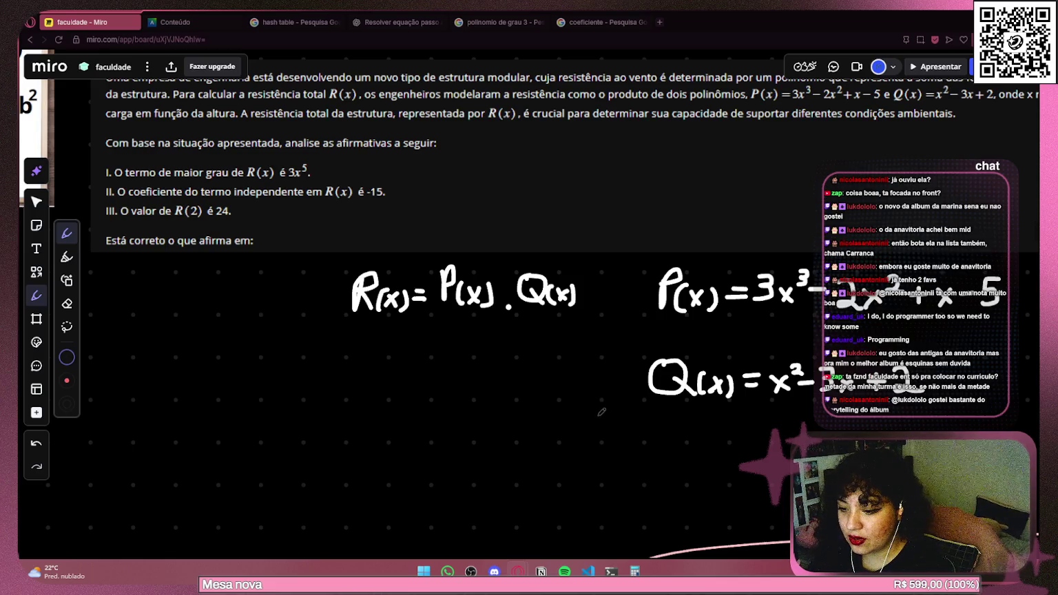
Handwrite an R below and left of R(x)=P(x)·Q(x) to start a new line.
mouse_move(601, 411)
left_mouse_down()
mouse_move(588, 292)
mouse_move(573, 321)
left_mouse_up()
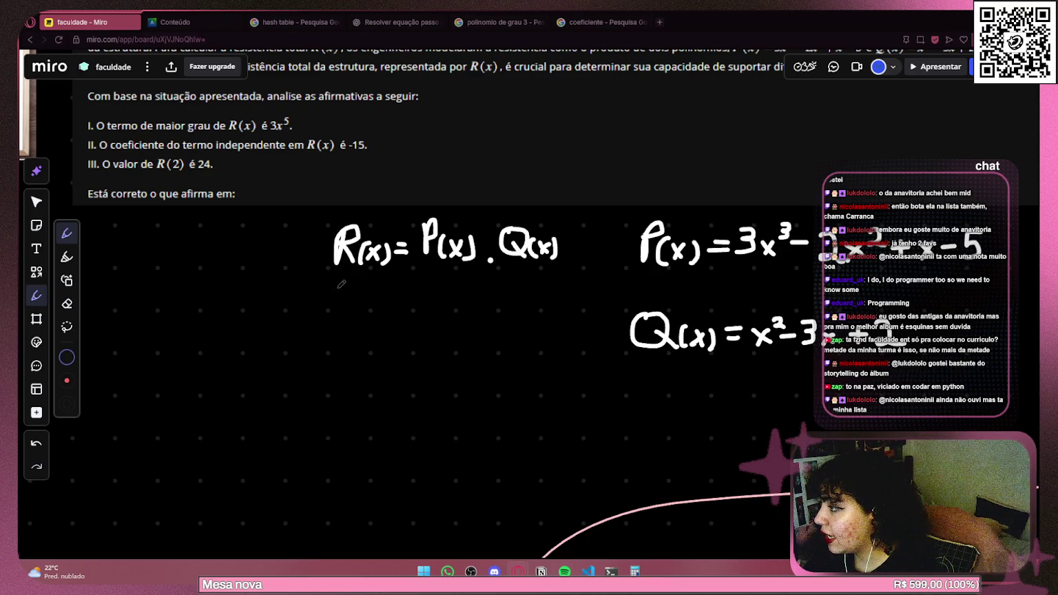
scroll(351, 293, "right", 5)
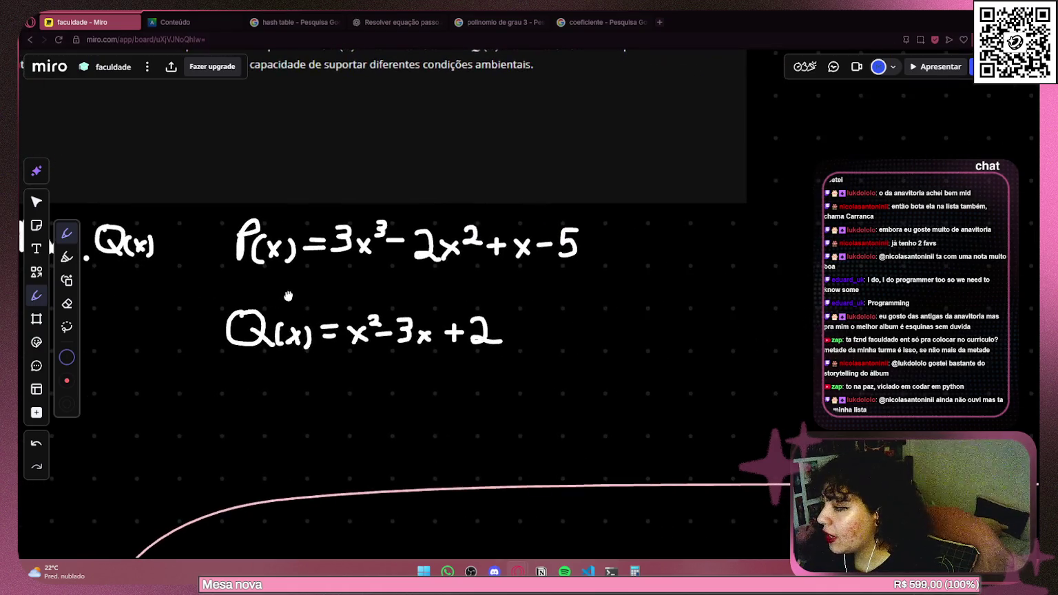
scroll(359, 303, "left", 5)
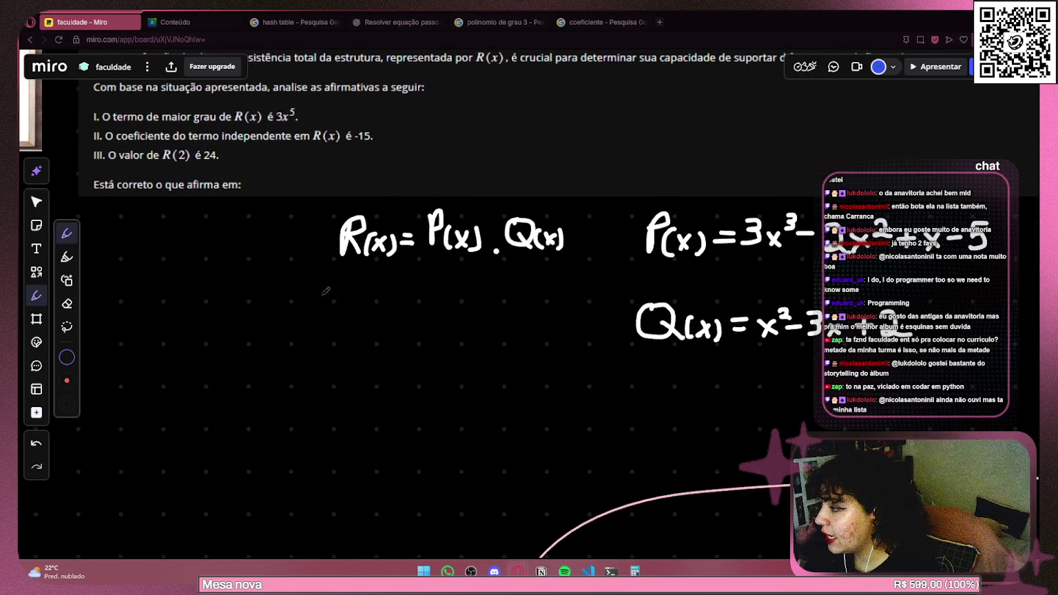
left_click_drag(203, 310, 19, 279)
scroll(217, 296, "left", 5)
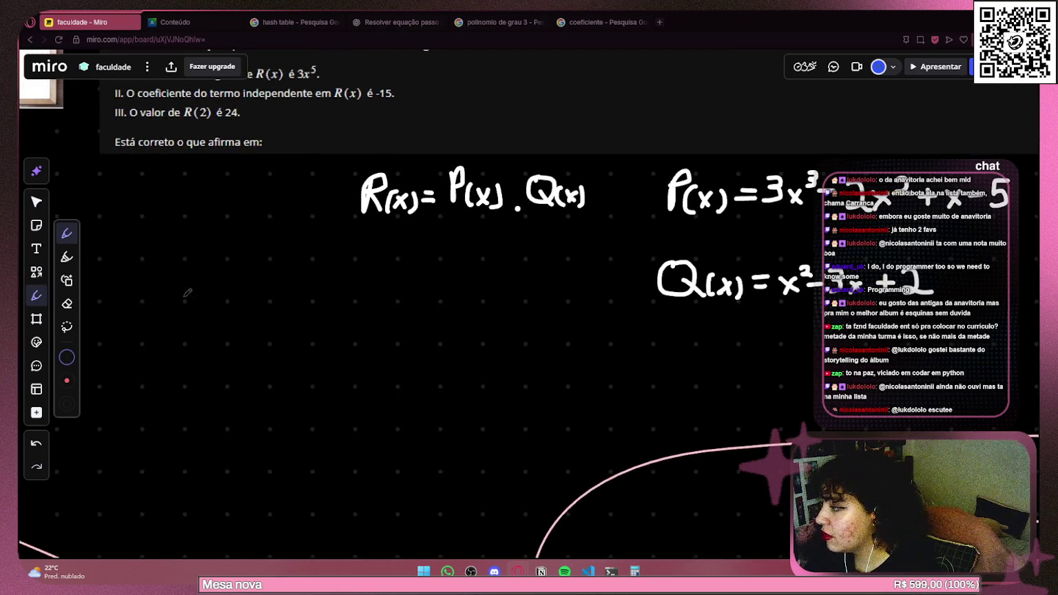
mouse_move(234, 264)
left_mouse_down()
mouse_move(248, 259)
mouse_move(268, 311)
mouse_move(284, 300)
mouse_move(288, 311)
mouse_move(272, 311)
mouse_move(293, 311)
left_mouse_up()
Finish the handwritten R(x) and bring it back into view.
left_click_drag(354, 269, 293, 276)
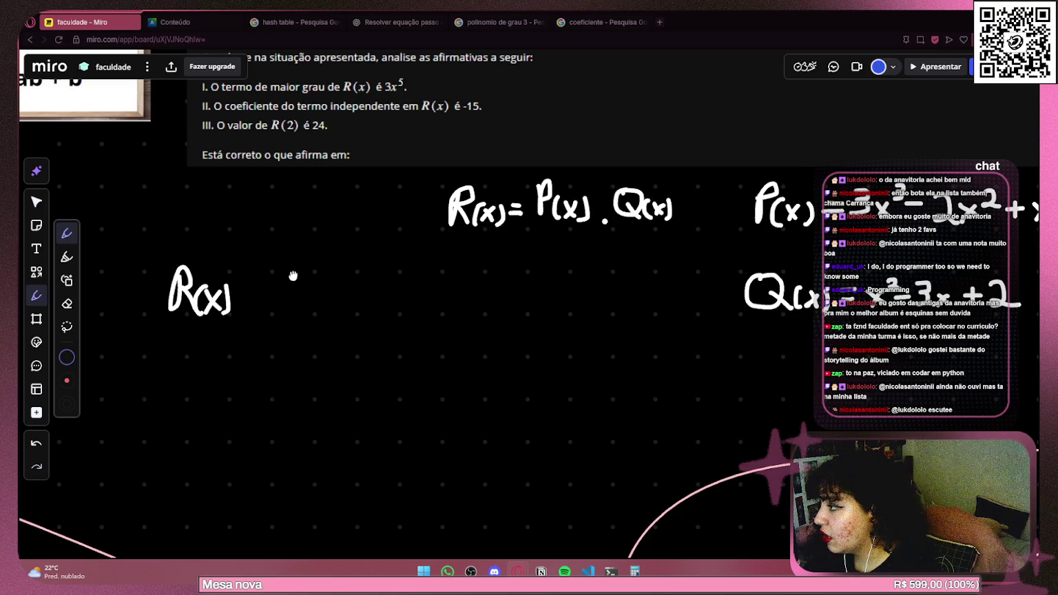
mouse_move(292, 275)
left_mouse_down()
mouse_move(276, 336)
mouse_move(284, 366)
left_mouse_up()
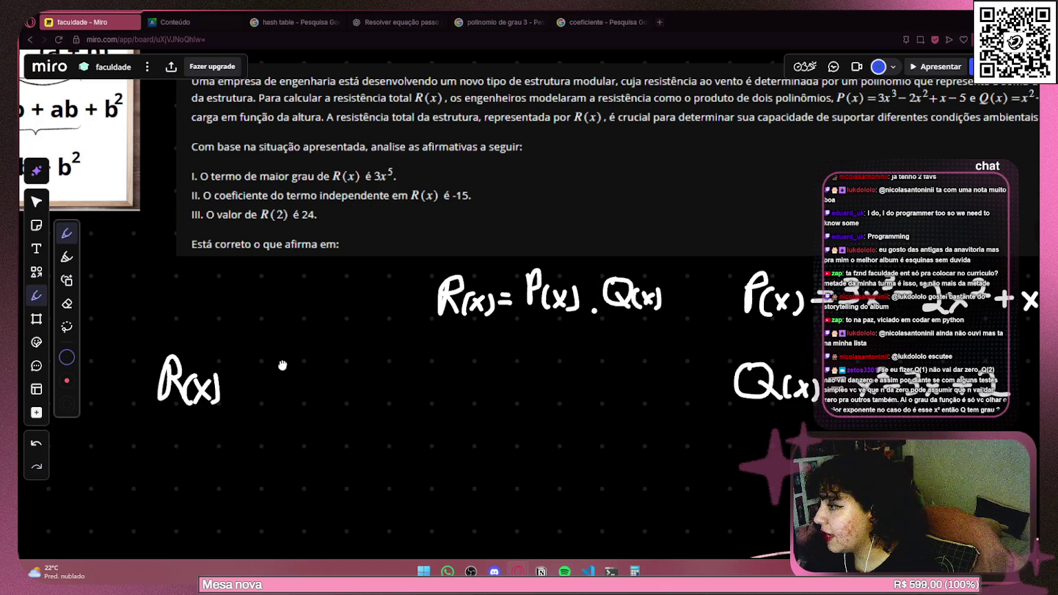
left_click_drag(491, 279, 347, 307)
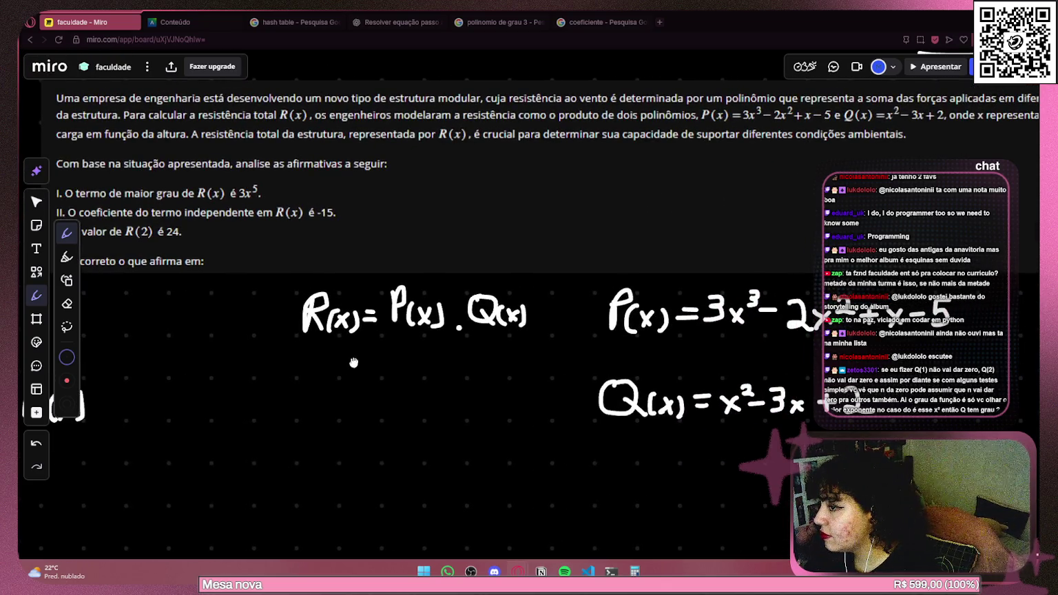
left_click_drag(353, 362, 570, 278)
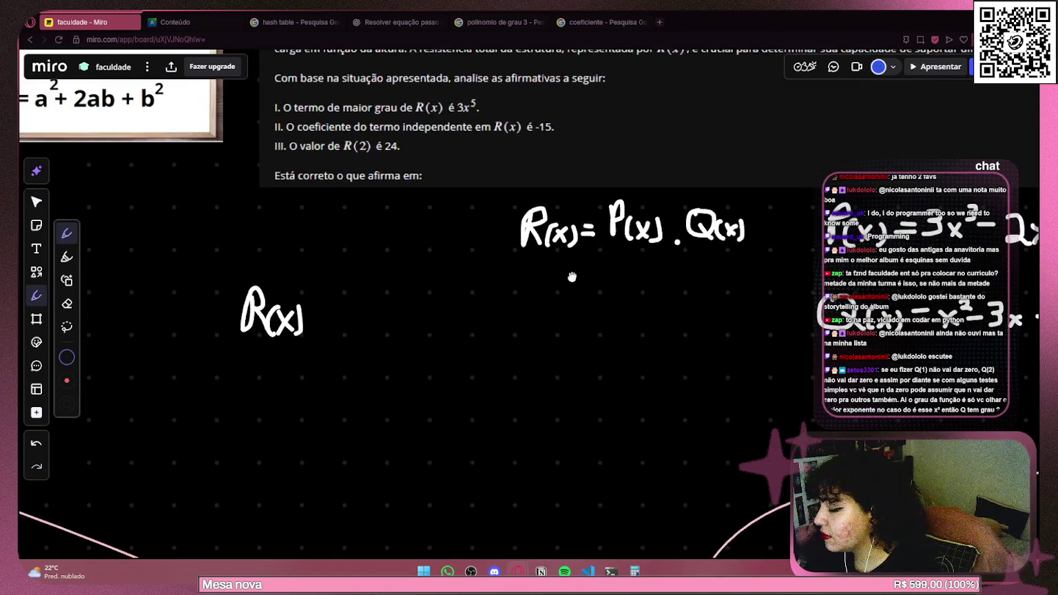
Write '= (3x³−2x²+x−5)·' after R(x).
mouse_move(336, 311)
left_mouse_down()
mouse_move(227, 296)
mouse_move(185, 325)
left_mouse_up()
mouse_move(194, 288)
left_mouse_down()
mouse_move(201, 303)
mouse_move(186, 317)
mouse_move(223, 320)
mouse_move(211, 320)
left_mouse_up()
mouse_move(231, 285)
left_mouse_down()
mouse_move(243, 292)
mouse_move(230, 303)
mouse_move(265, 304)
mouse_move(284, 322)
left_mouse_up()
mouse_move(288, 302)
left_mouse_down()
mouse_move(303, 322)
mouse_move(285, 322)
mouse_move(301, 297)
mouse_move(322, 318)
mouse_move(336, 306)
mouse_move(352, 321)
mouse_move(337, 322)
mouse_move(380, 303)
mouse_move(382, 320)
left_mouse_up()
left_click_drag(409, 279, 402, 324)
left_click(422, 311)
Write the second factor (x²−3x+2) to complete the product, and center the line.
mouse_move(471, 289)
left_mouse_down()
mouse_move(365, 285)
mouse_move(354, 323)
left_mouse_up()
mouse_move(350, 288)
left_mouse_down()
mouse_move(372, 313)
mouse_move(350, 314)
mouse_move(383, 278)
mouse_move(386, 297)
mouse_move(422, 290)
mouse_move(403, 311)
mouse_move(456, 313)
left_mouse_up()
mouse_move(451, 304)
left_mouse_down()
mouse_move(482, 286)
mouse_move(472, 314)
mouse_move(502, 317)
left_mouse_up()
left_click_drag(500, 278, 502, 321)
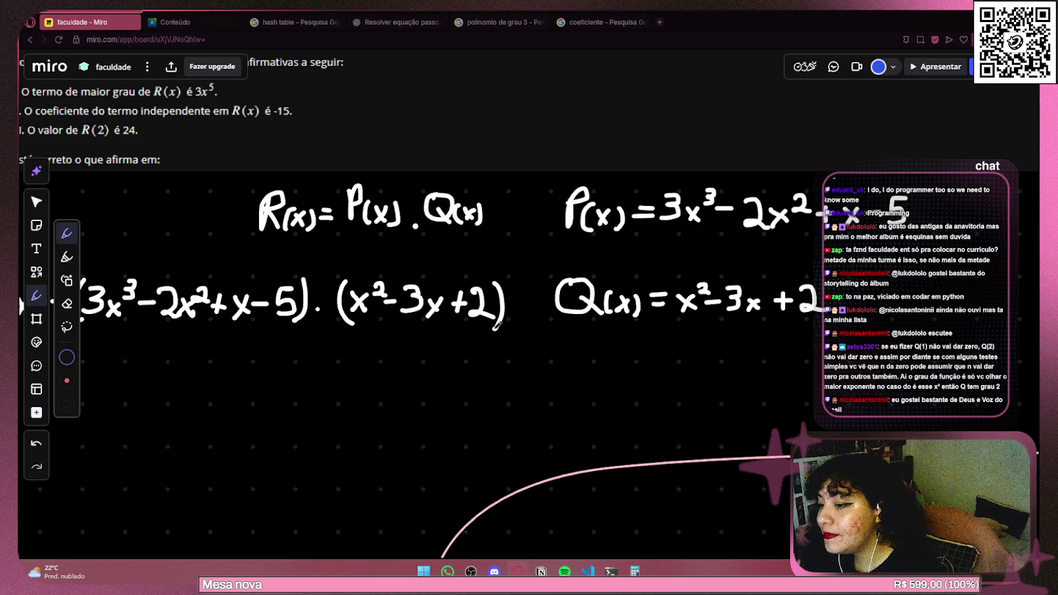
left_click_drag(167, 321, 540, 294)
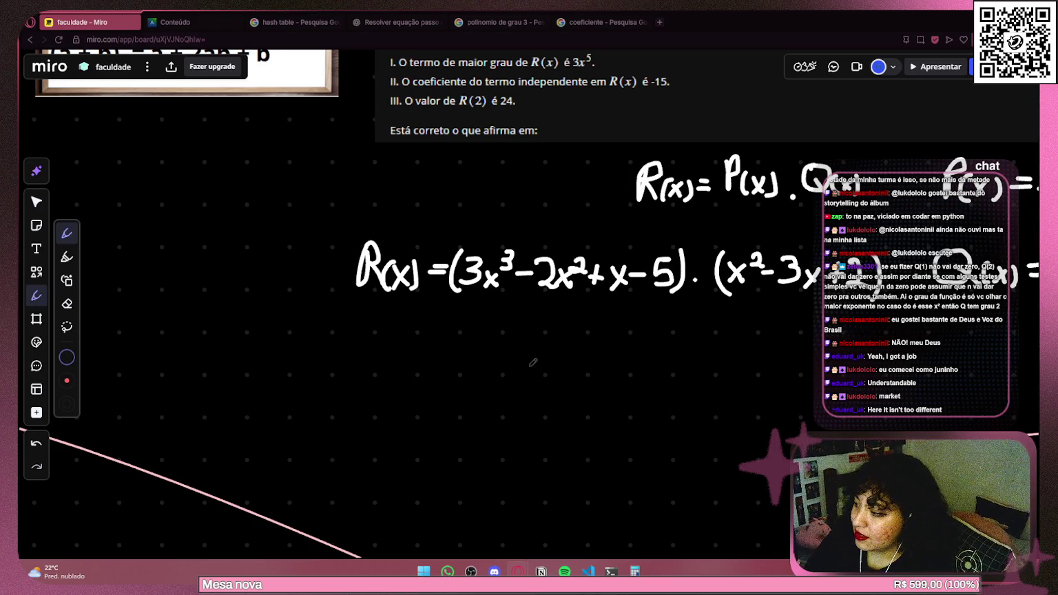
Box the constant term 5 in the first factor of R(x)'s product.
scroll(386, 320, "right", 2)
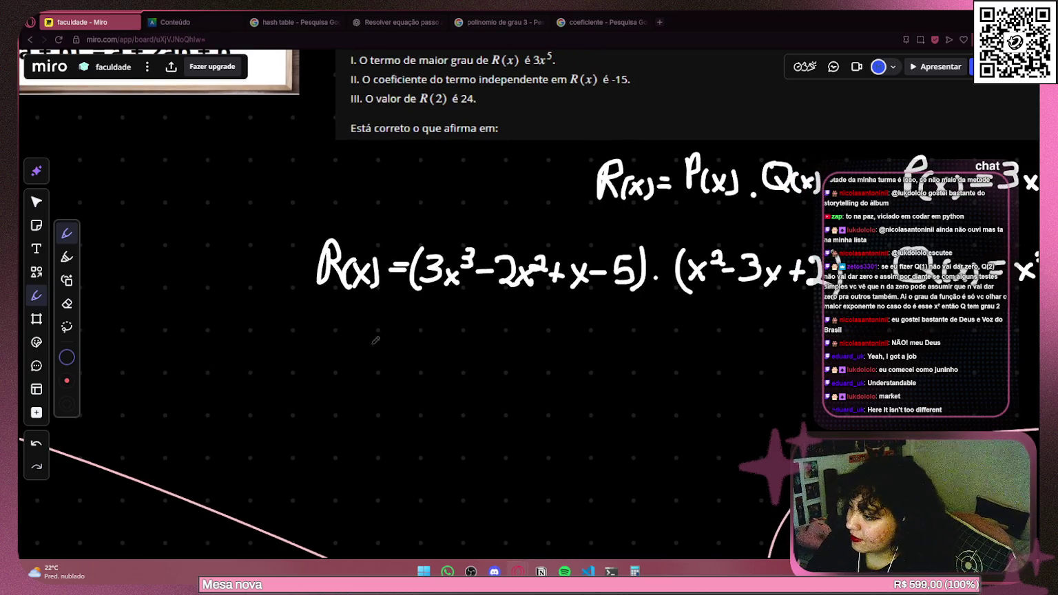
scroll(457, 342, "right", 2)
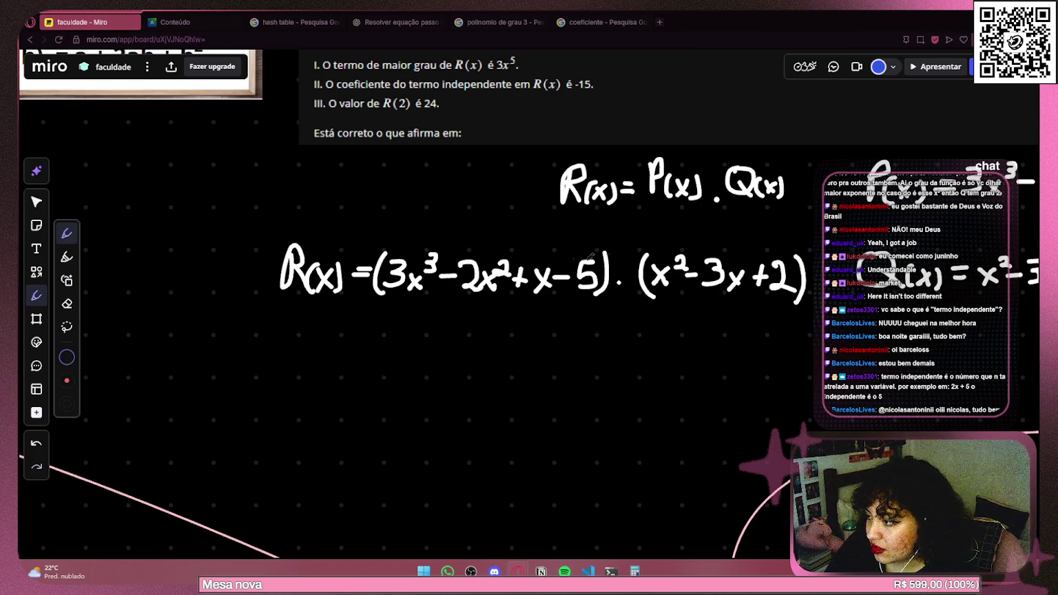
mouse_move(580, 245)
left_mouse_down()
mouse_move(562, 299)
mouse_move(607, 297)
left_mouse_up()
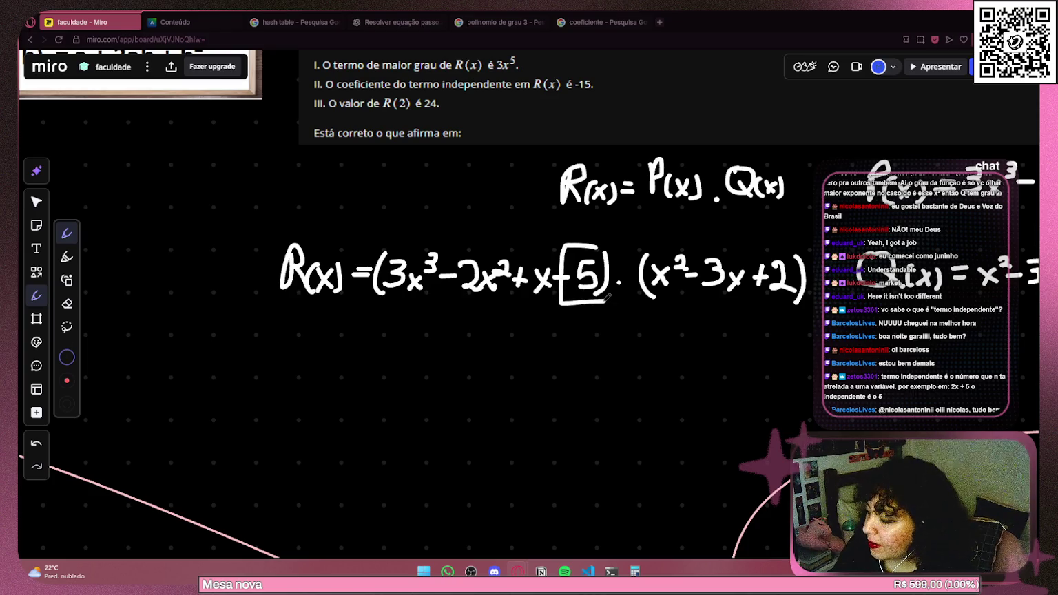
key("ctrl+z")
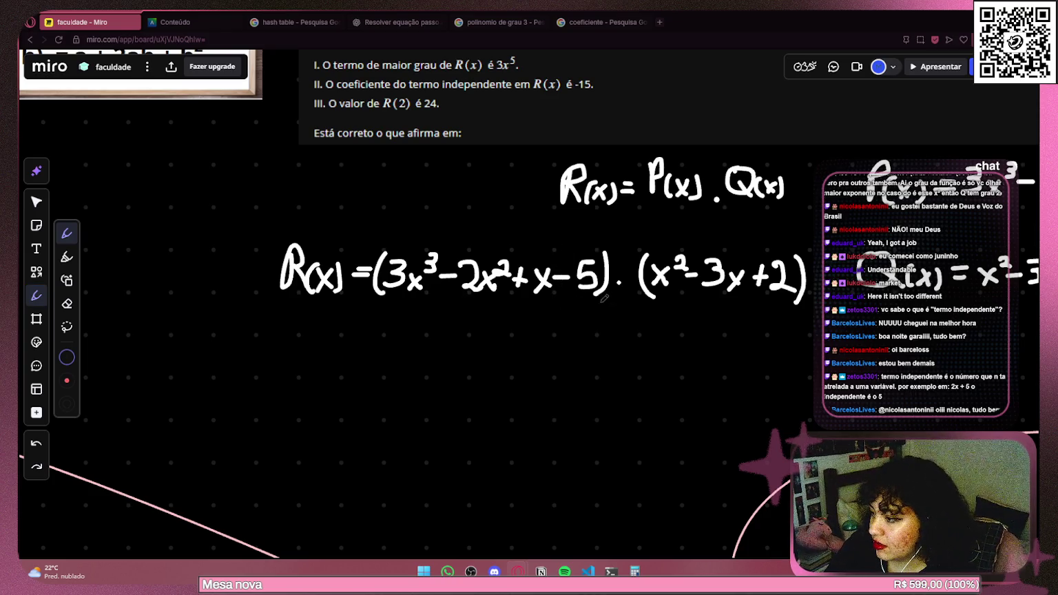
mouse_move(752, 304)
left_mouse_down()
mouse_move(782, 303)
mouse_move(783, 233)
mouse_move(785, 303)
left_mouse_up()
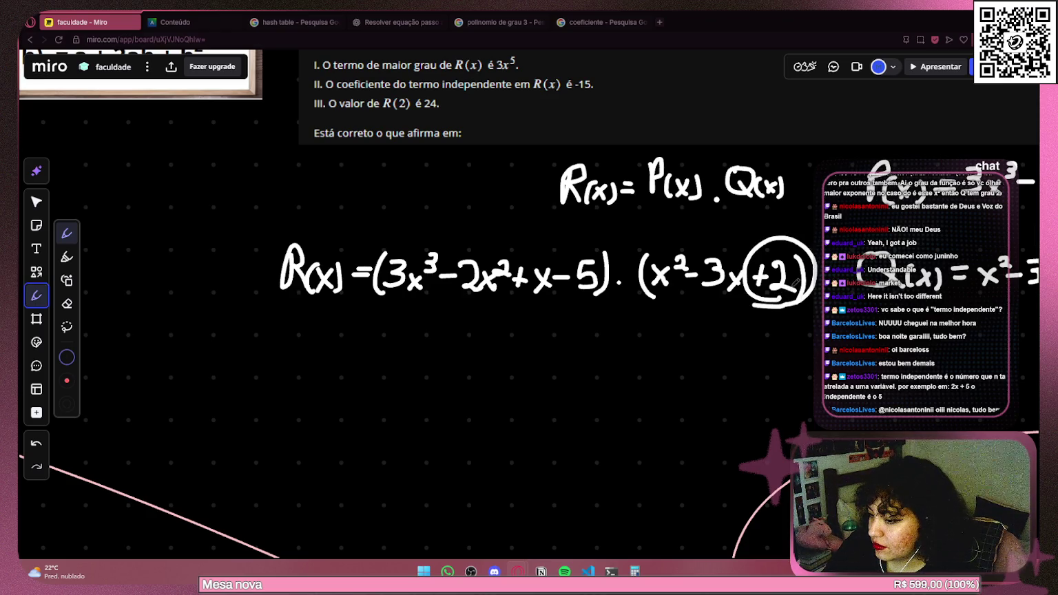
key("ctrl+z")
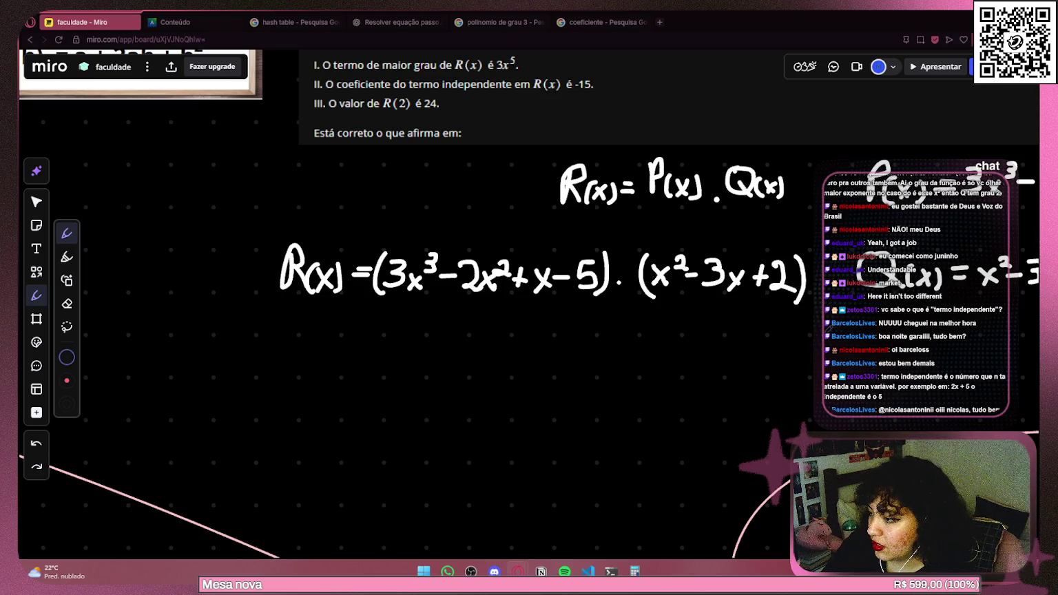
scroll(800, 304, "right", 2)
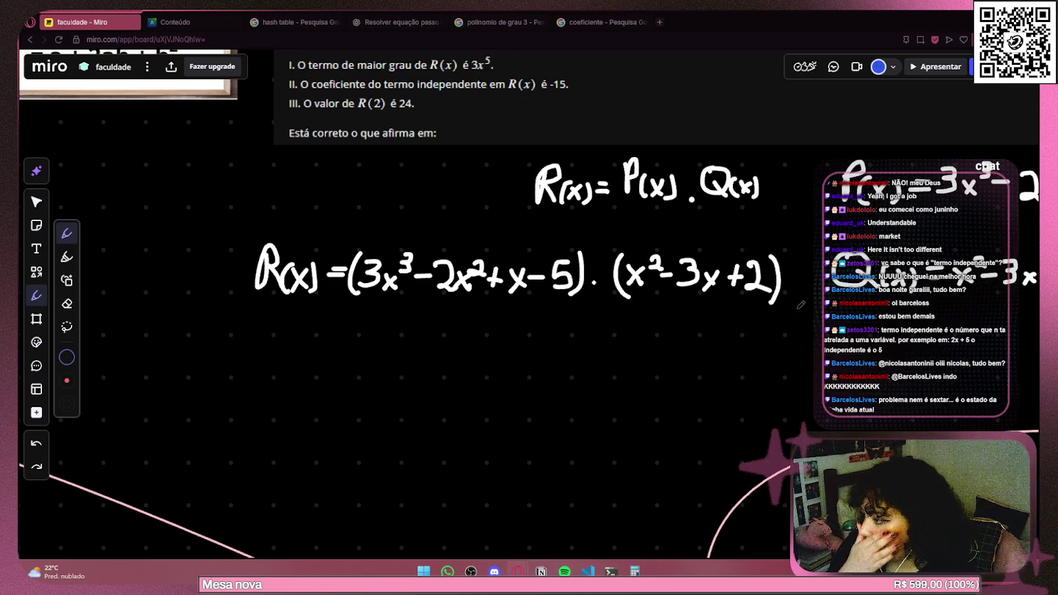
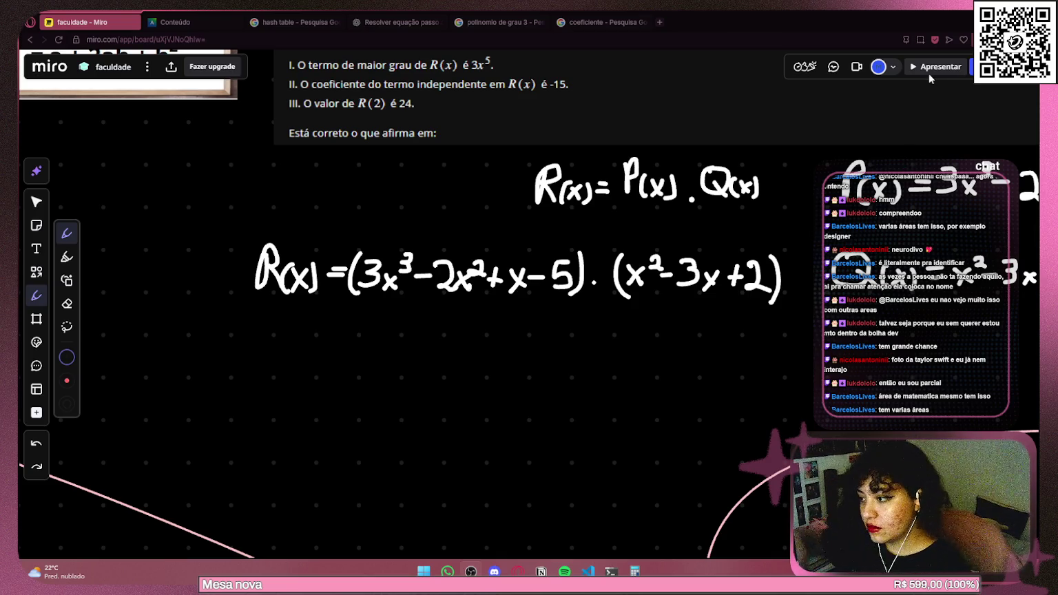
Start handwriting below the R(x) equation, undoing the x after R and redrawing a curve.
scroll(448, 319, "down", 2)
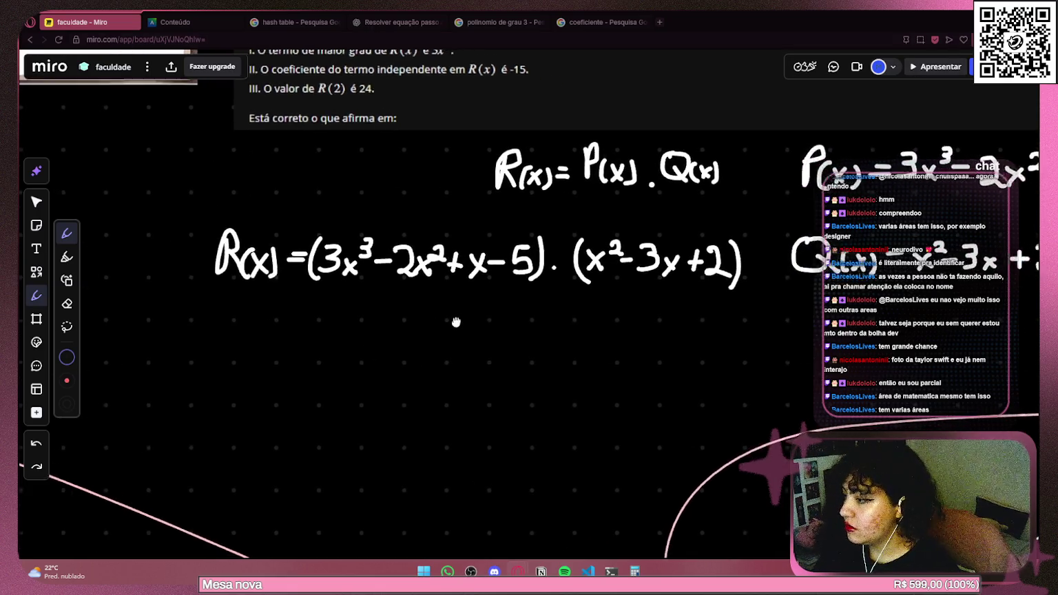
scroll(409, 301, "right", 2)
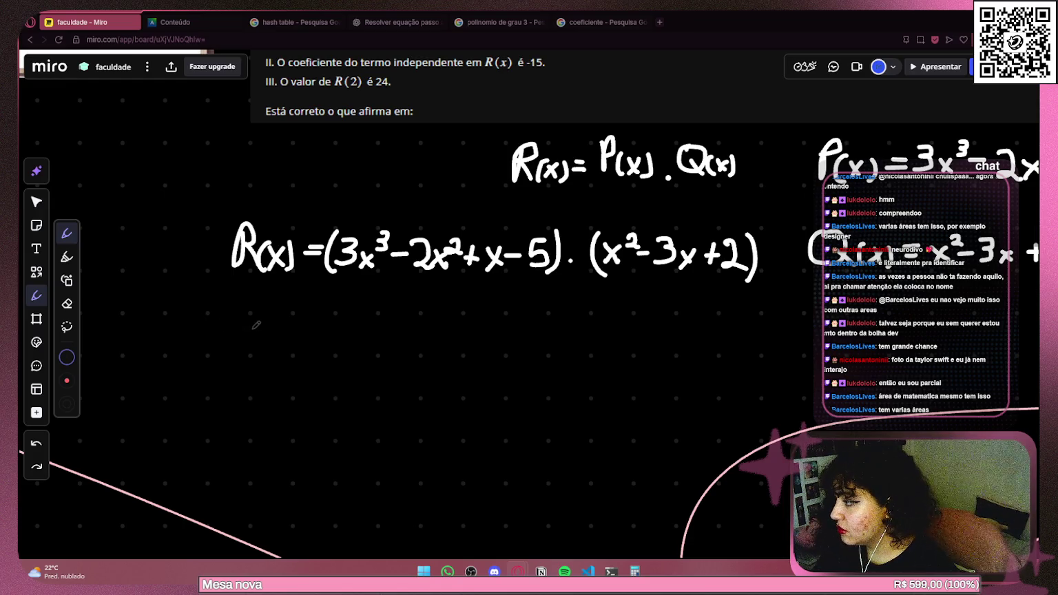
mouse_move(219, 318)
left_mouse_down()
mouse_move(229, 316)
mouse_move(222, 337)
mouse_move(246, 363)
mouse_move(265, 354)
mouse_move(255, 354)
left_mouse_up()
key("ctrl+z")
key("ctrl+z")
left_click_drag(256, 334, 262, 354)
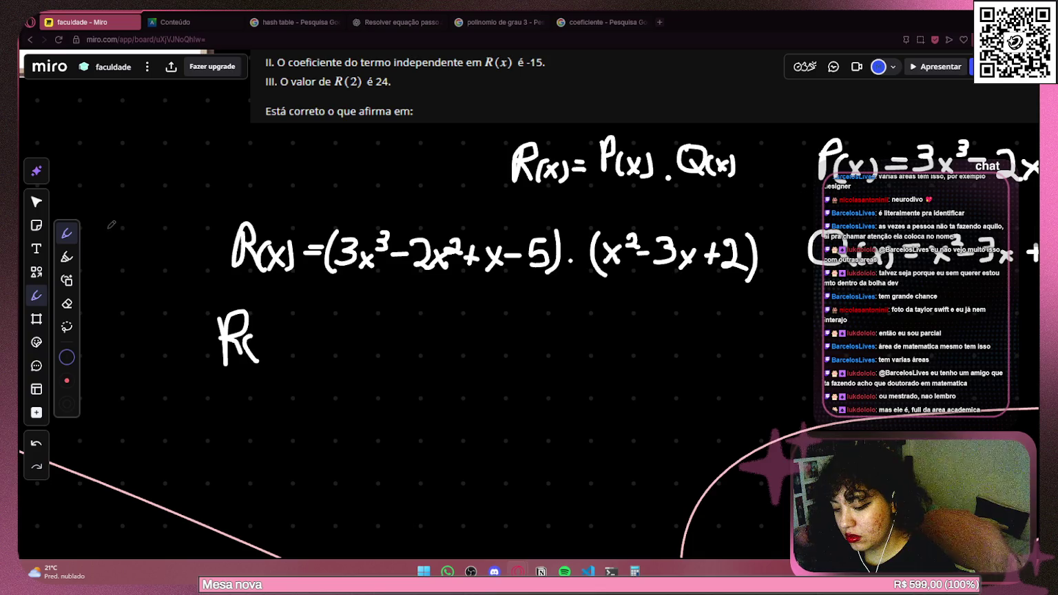
Select and delete the handwritten Rc strokes.
left_click(37, 201)
left_click(241, 370)
key("Delete")
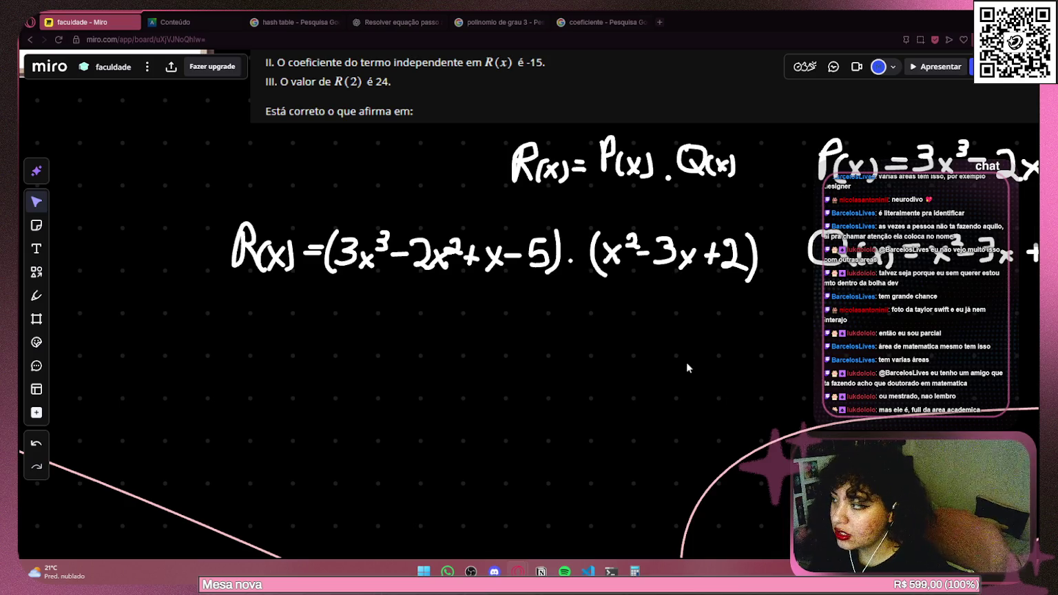
scroll(691, 386, "up", 3)
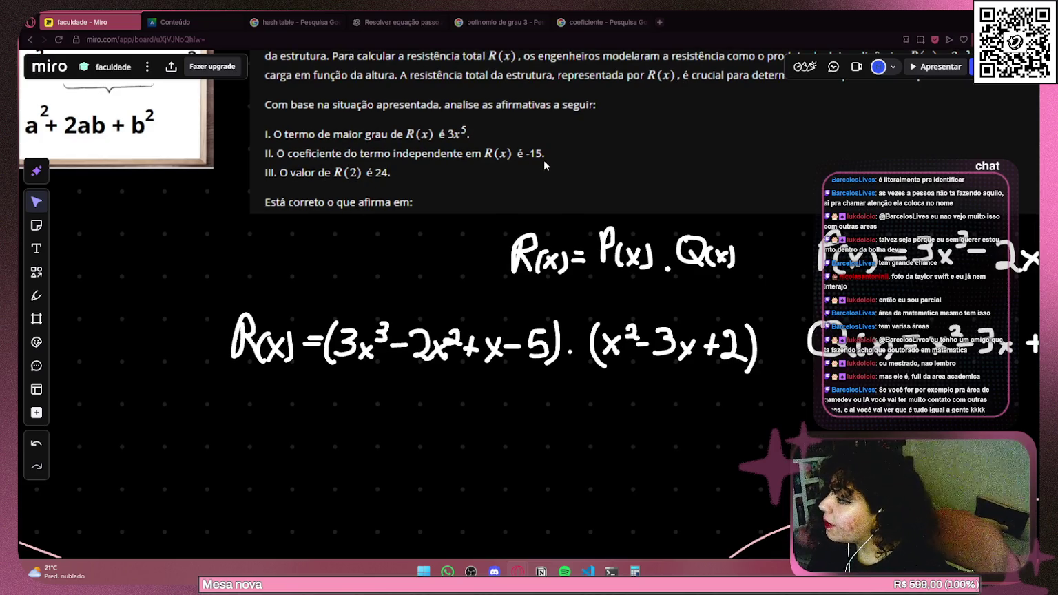
With the pen, mark the constants 5 and +2 in the factors and strike through statement II.
left_click(36, 295)
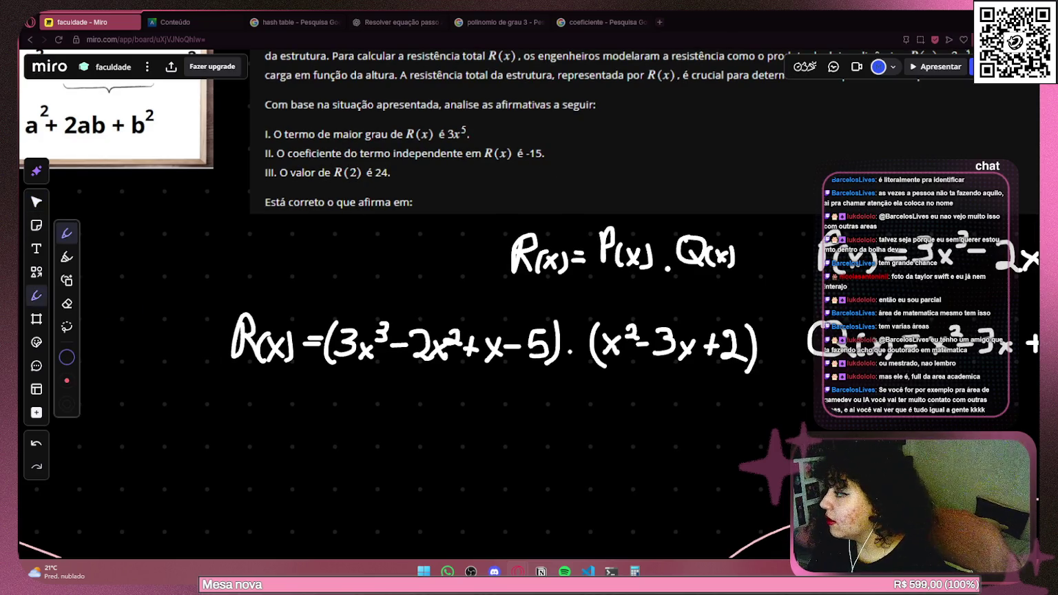
left_click_drag(674, 390, 655, 391)
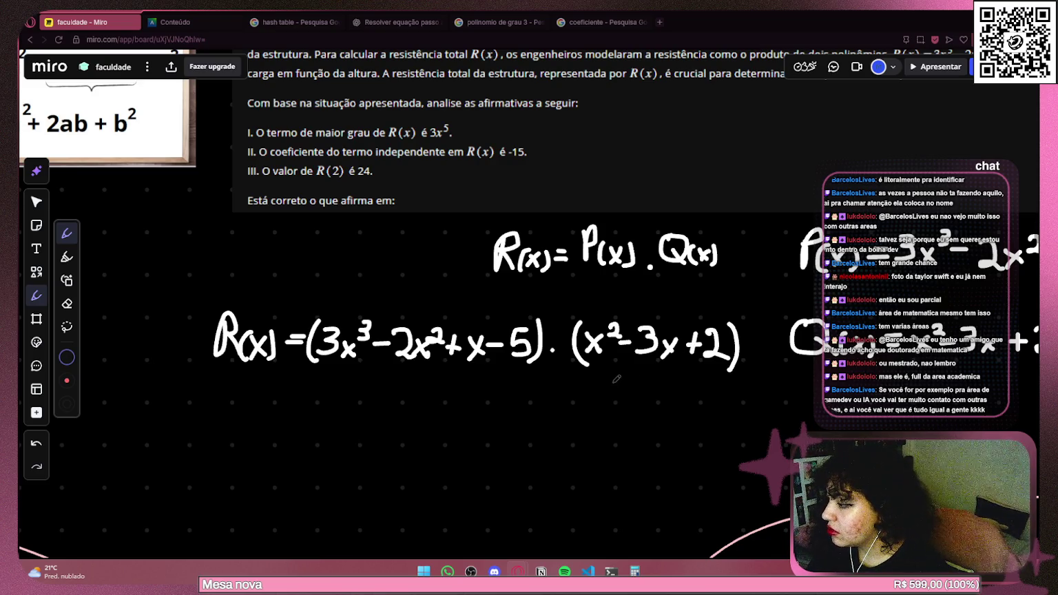
mouse_move(528, 315)
left_mouse_down()
mouse_move(554, 340)
mouse_move(521, 308)
left_mouse_up()
mouse_move(715, 314)
left_mouse_down()
mouse_move(690, 322)
mouse_move(714, 315)
left_mouse_up()
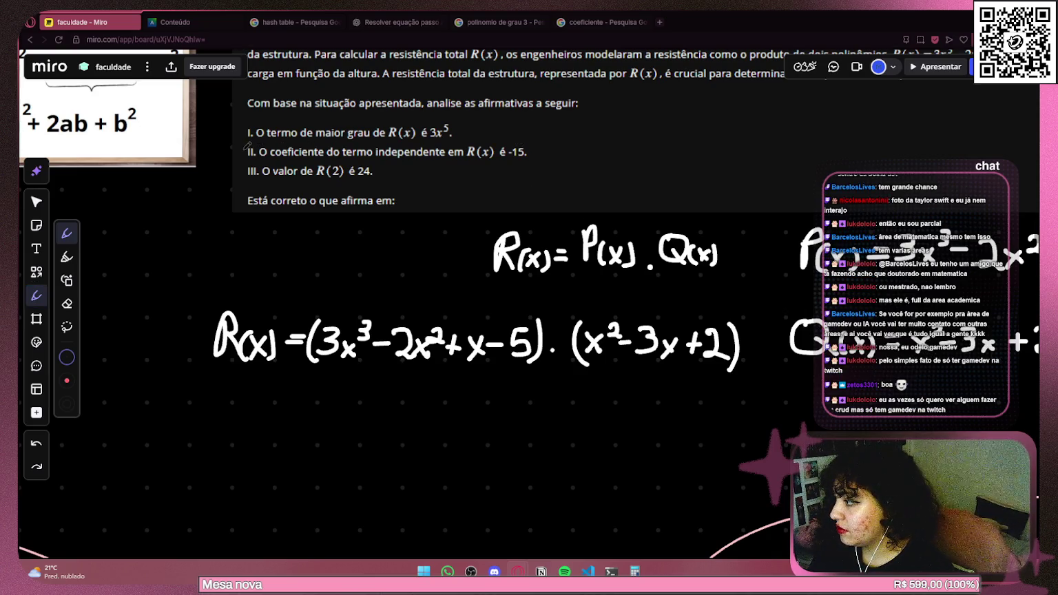
left_click_drag(245, 149, 532, 148)
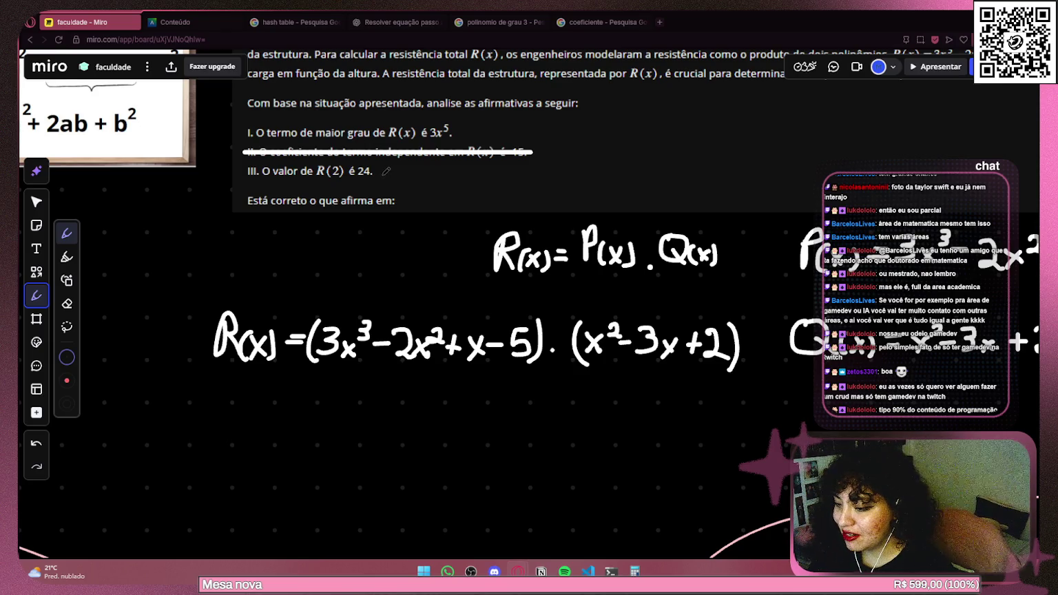
Write R below the R(x) equation.
mouse_move(348, 181)
left_mouse_down()
mouse_move(372, 199)
mouse_move(387, 179)
left_mouse_up()
scroll(399, 241, "down", 2)
scroll(400, 240, "right", 2)
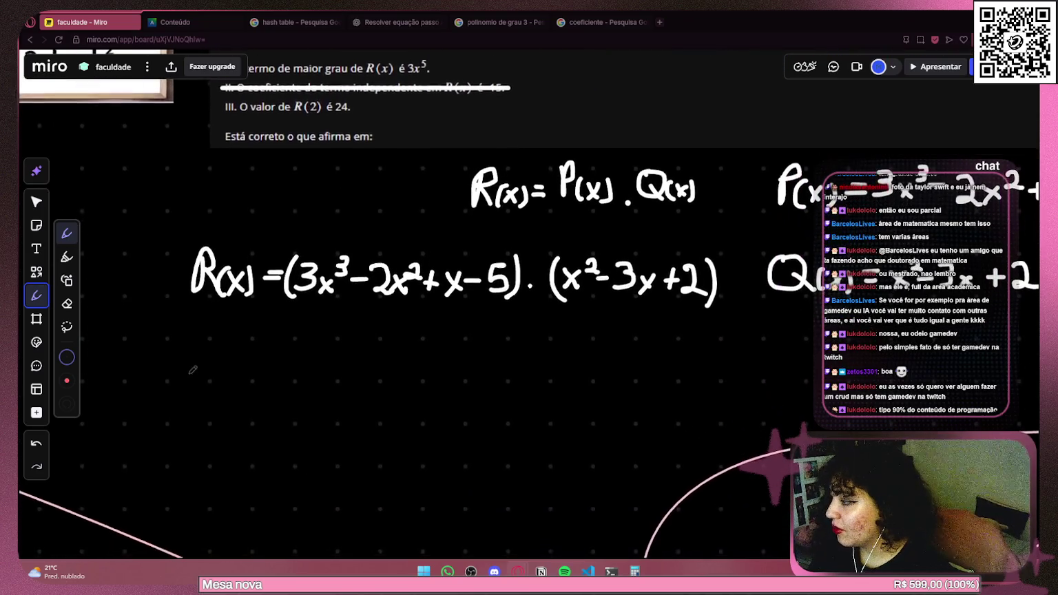
mouse_move(181, 336)
left_mouse_down()
mouse_move(177, 378)
mouse_move(200, 339)
mouse_move(183, 355)
mouse_move(218, 378)
mouse_move(316, 348)
mouse_move(316, 369)
mouse_move(301, 373)
mouse_move(348, 353)
mouse_move(337, 371)
mouse_move(355, 370)
left_mouse_up()
Add a multiplication dot after the 3 and delete the x from inside R( ).
left_click(325, 371)
left_click(36, 201)
left_click(234, 365)
key("Delete")
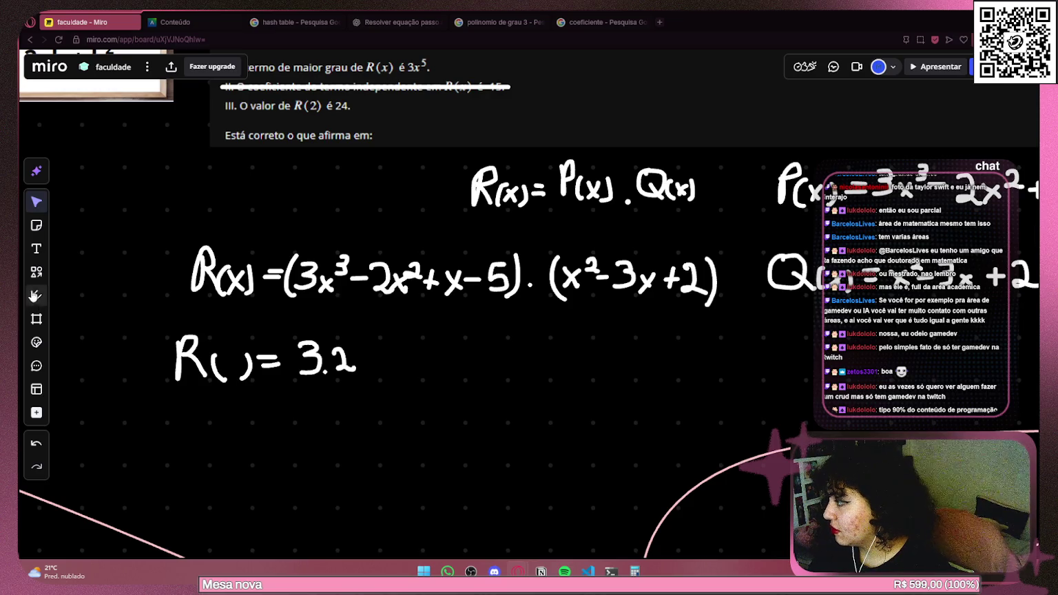
left_click(37, 295)
mouse_move(221, 357)
left_mouse_down()
mouse_move(226, 371)
mouse_move(242, 360)
mouse_move(245, 370)
left_mouse_up()
key("ctrl+z")
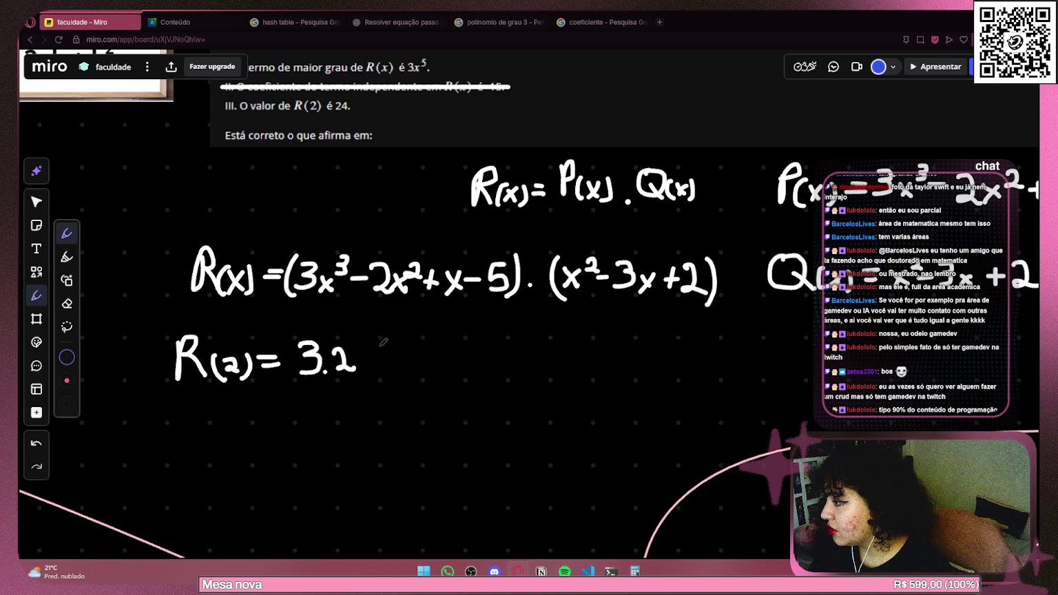
Write 3·2³ − 2·2² + with exponents, removing a stray 2.
mouse_move(349, 332)
left_mouse_down()
mouse_move(396, 370)
mouse_move(453, 372)
left_mouse_up()
left_click(422, 370)
mouse_move(439, 332)
left_mouse_down()
mouse_move(453, 329)
mouse_move(460, 344)
left_mouse_up()
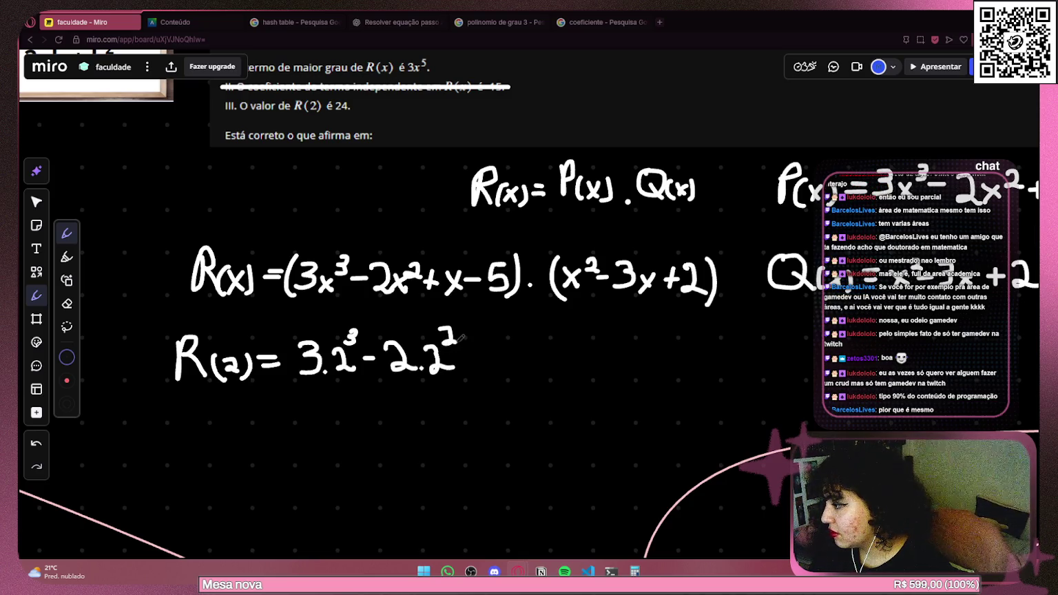
scroll(463, 337, "right", 3)
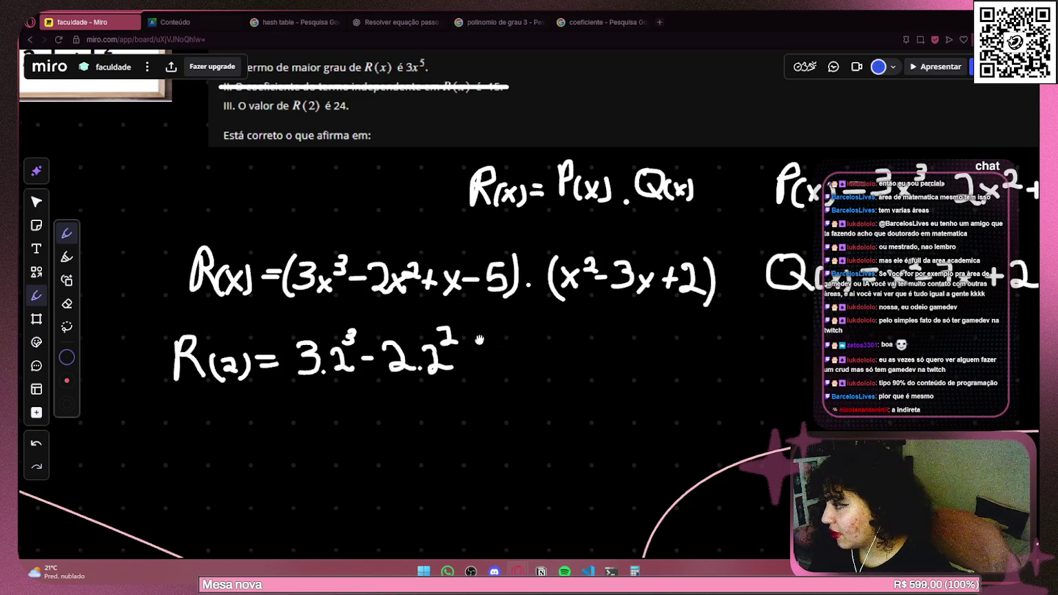
mouse_move(407, 351)
left_mouse_down()
mouse_move(406, 365)
mouse_move(416, 349)
mouse_move(453, 358)
mouse_move(440, 347)
mouse_move(427, 363)
mouse_move(449, 364)
mouse_move(459, 347)
mouse_move(486, 362)
mouse_move(465, 366)
left_mouse_up()
key("ctrl+z")
Write − 5, close the parenthesis with a multiplication dot, and open one before 3·2³.
left_click_drag(496, 327, 492, 375)
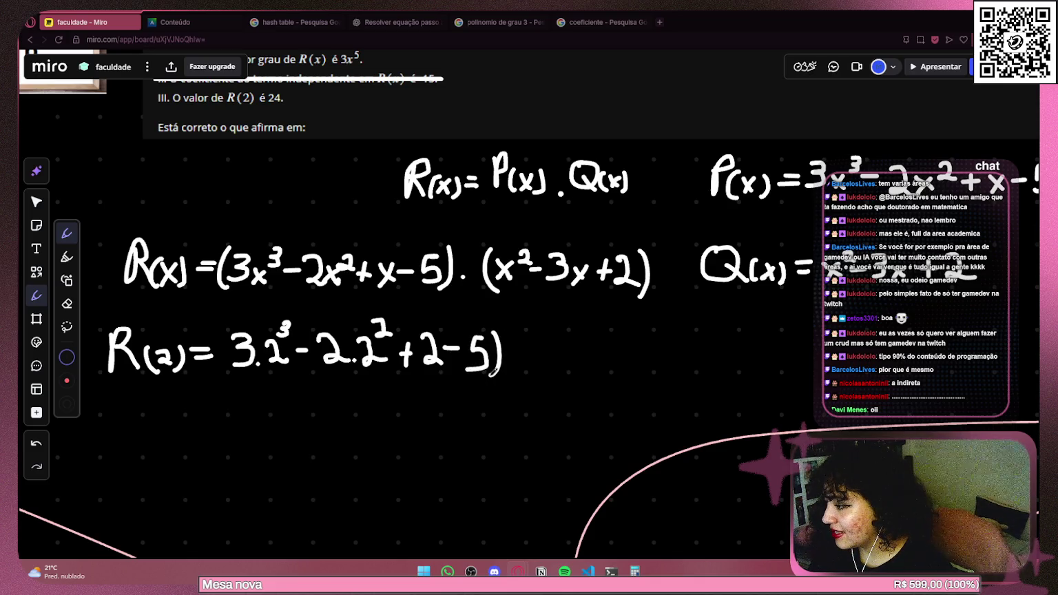
key("ctrl+z")
key("ctrl+z")
mouse_move(480, 337)
left_mouse_down()
mouse_move(468, 344)
mouse_move(482, 356)
mouse_move(460, 365)
mouse_move(470, 342)
mouse_move(485, 348)
mouse_move(466, 353)
mouse_move(491, 369)
left_mouse_up()
key("ctrl+z")
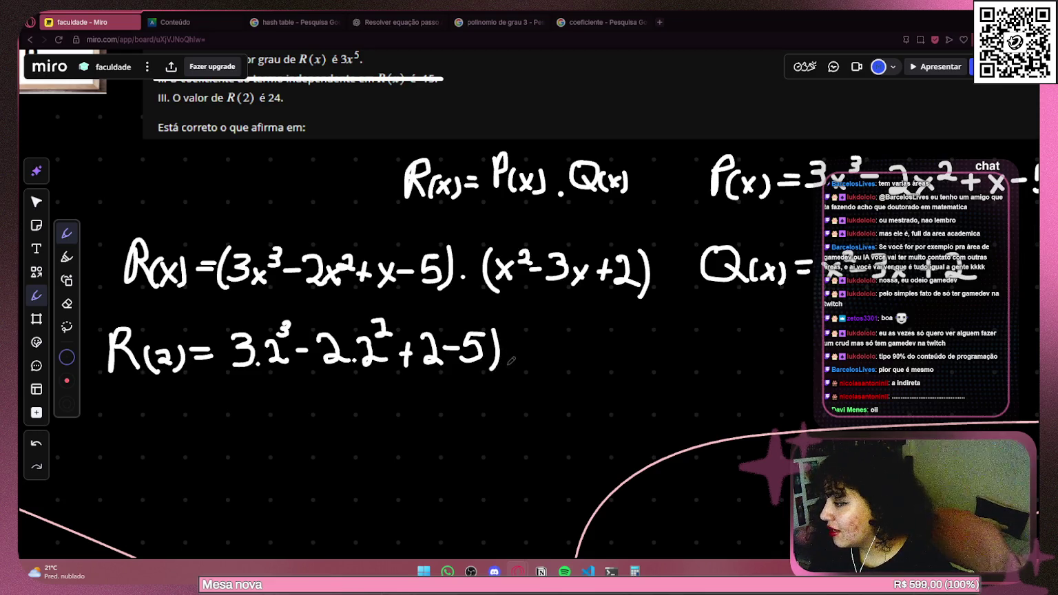
key("ctrl+z")
left_click_drag(495, 321, 491, 369)
left_click(506, 364)
left_click_drag(222, 328, 218, 368)
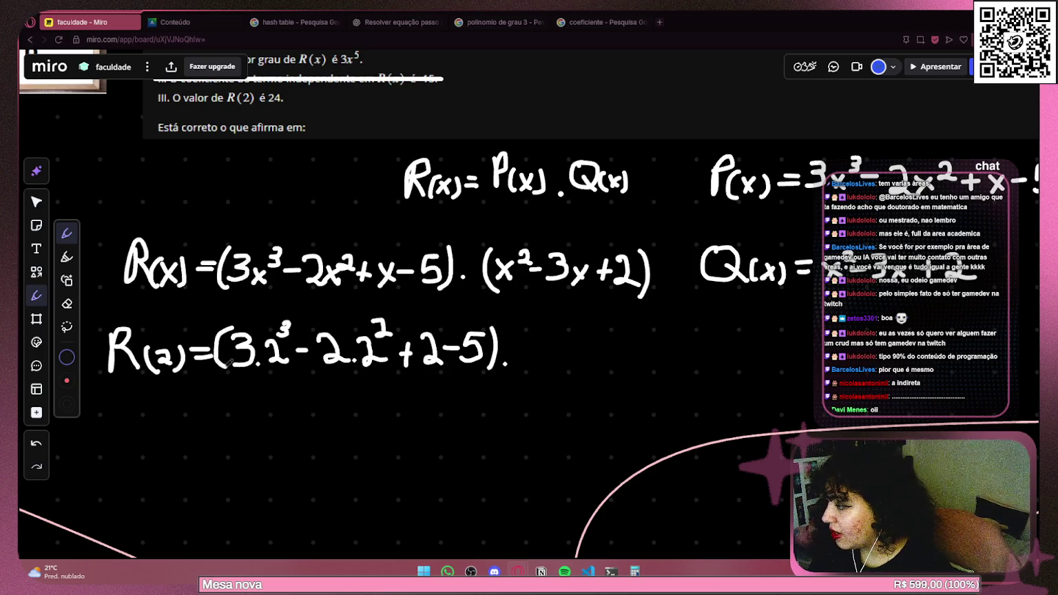
Redraw the parenthesis before 3·2³ and open the second factor's parenthesis after the dot.
key("ctrl+z")
left_click_drag(226, 320, 221, 369)
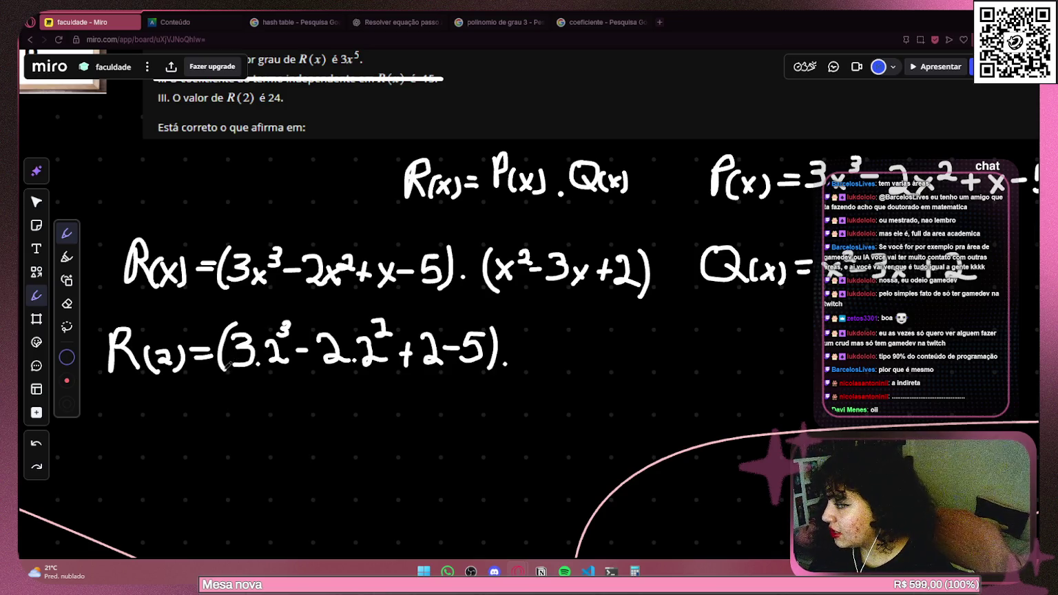
scroll(565, 309, "right", 5)
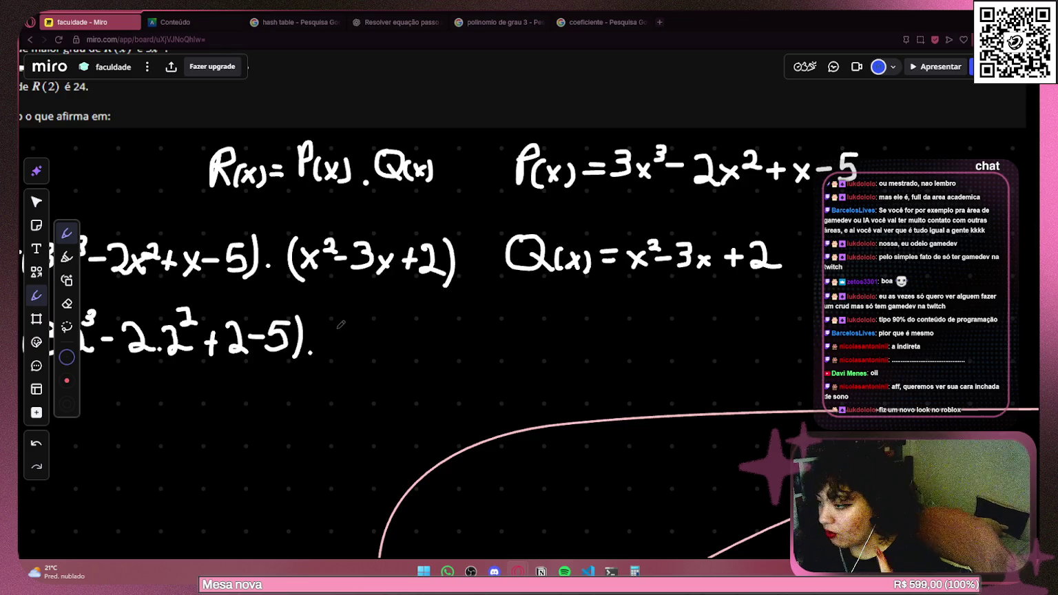
left_click_drag(339, 317, 332, 359)
key("ctrl+z")
left_click_drag(342, 316, 331, 359)
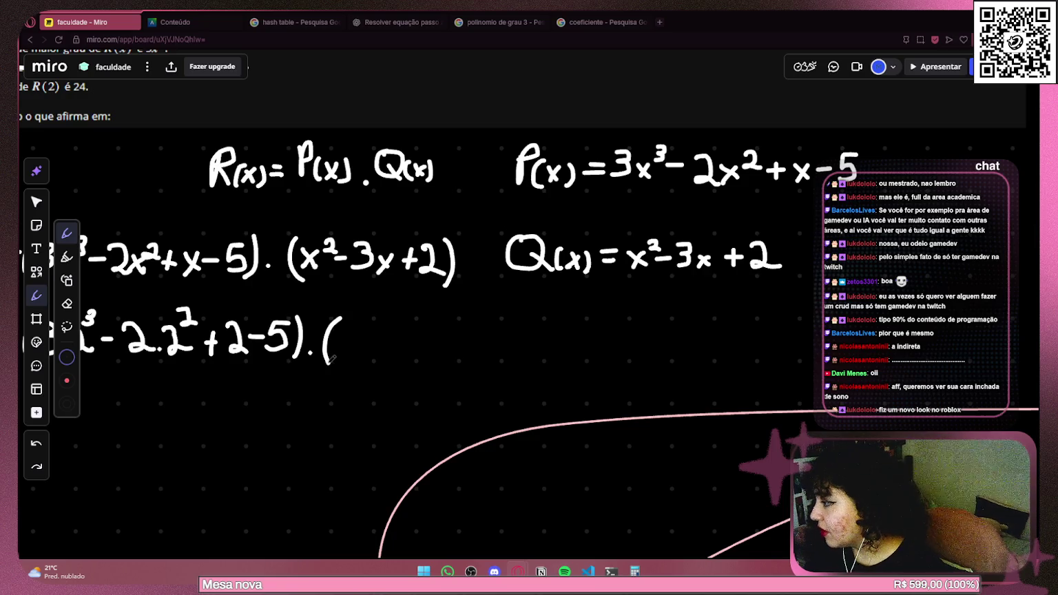
key("ctrl+z")
mouse_move(344, 317)
left_mouse_down()
mouse_move(334, 356)
mouse_move(355, 325)
mouse_move(374, 354)
left_mouse_up()
Write 2² − 3·2 + 2, close the parenthesis, and zoom out over the board.
key("ctrl+z")
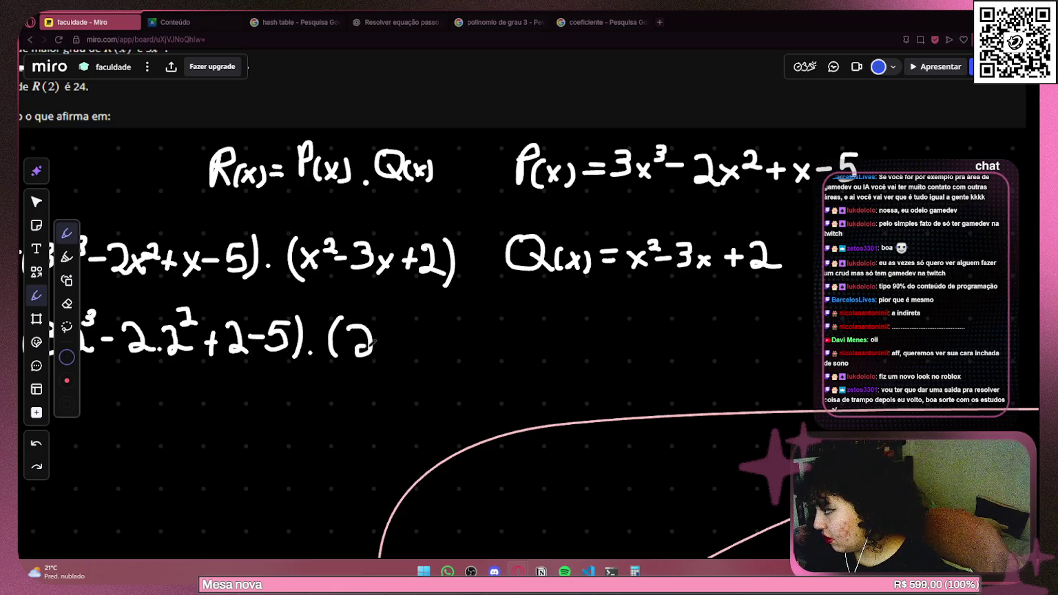
mouse_move(379, 311)
left_mouse_down()
mouse_move(400, 336)
mouse_move(429, 331)
mouse_move(418, 352)
mouse_move(489, 352)
mouse_move(496, 341)
mouse_move(522, 351)
left_mouse_up()
left_click(439, 351)
left_click_drag(530, 310, 538, 355)
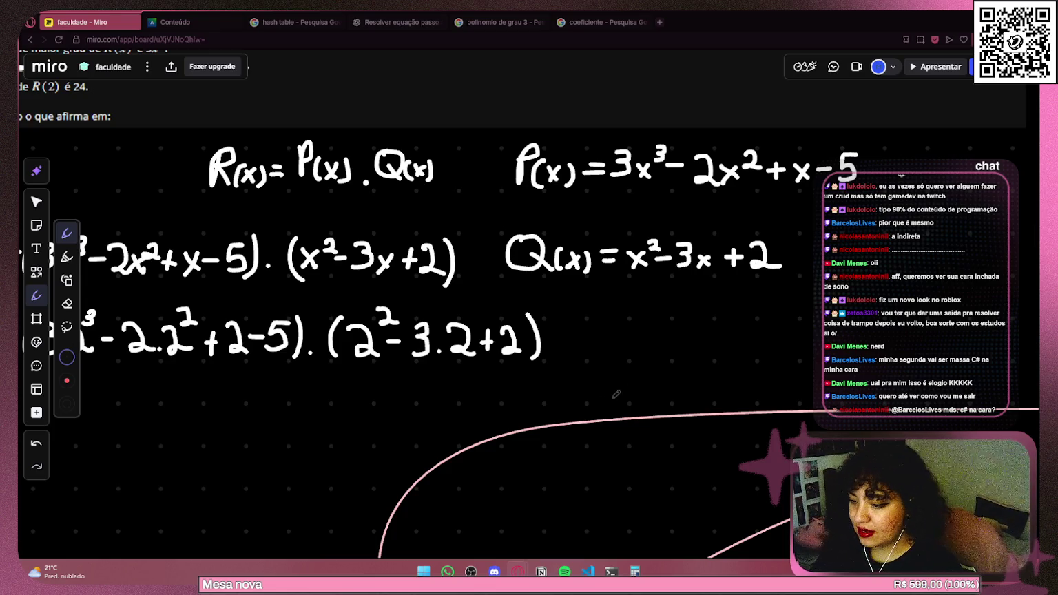
scroll(625, 388, "down", 1)
scroll(606, 372, "down", 2)
left_click_drag(255, 324, 571, 346)
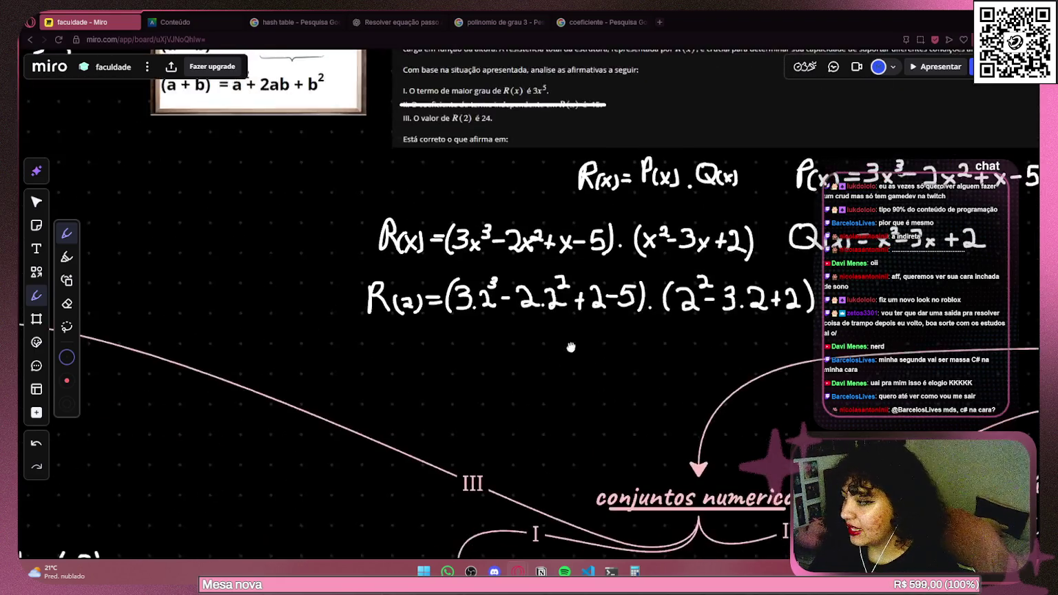
scroll(572, 346, "up", 1)
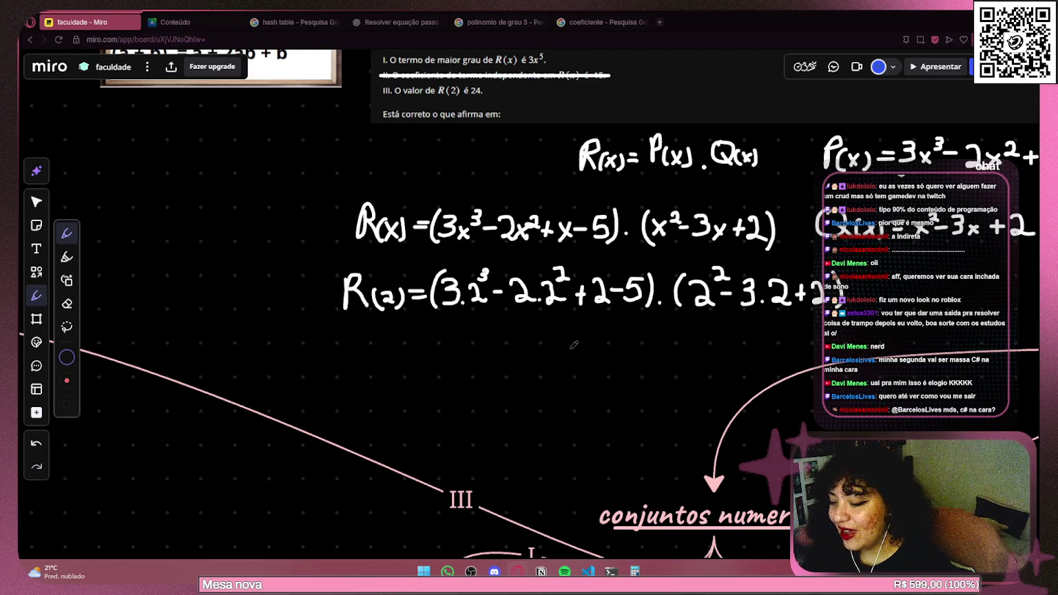
scroll(427, 315, "up", 2)
left_click_drag(323, 346, 322, 392)
mouse_move(324, 347)
left_mouse_down()
mouse_move(338, 342)
mouse_move(328, 361)
mouse_move(353, 391)
mouse_move(384, 363)
mouse_move(387, 384)
mouse_move(411, 376)
mouse_move(403, 387)
mouse_move(441, 372)
left_mouse_up()
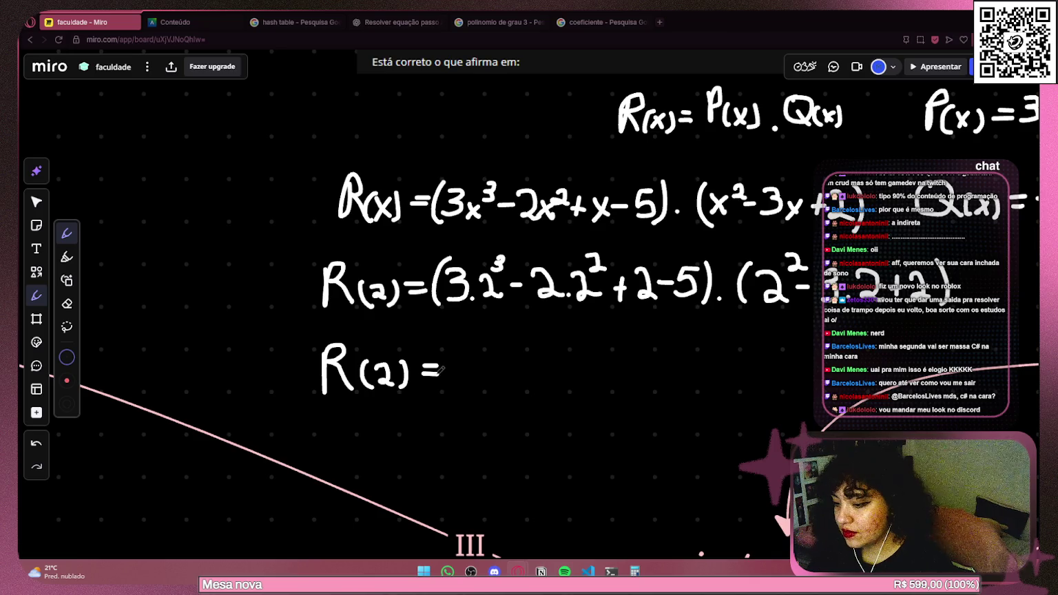
left_click_drag(521, 349, 377, 343)
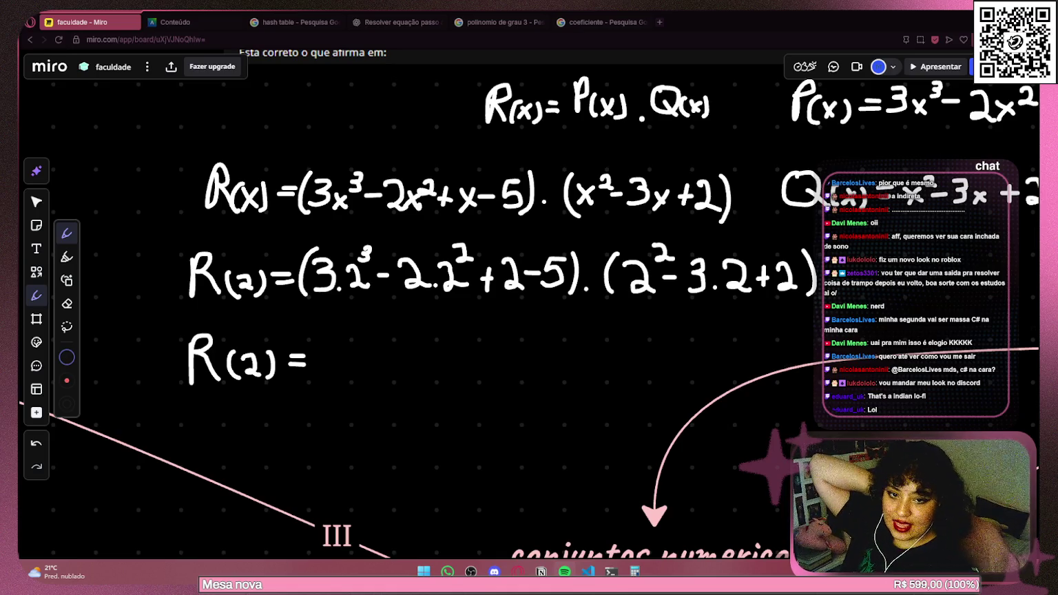
left_click(564, 571)
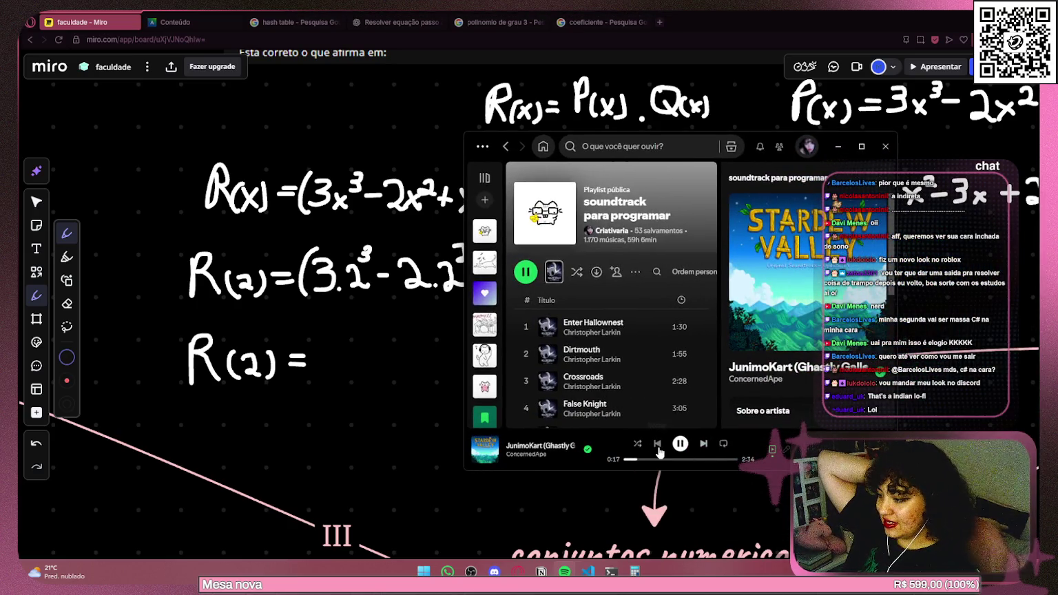
Go back a JunimoKart track, maximize Spotify, then skip to JunimoKart (Ghastly Galleon).
left_click(658, 446)
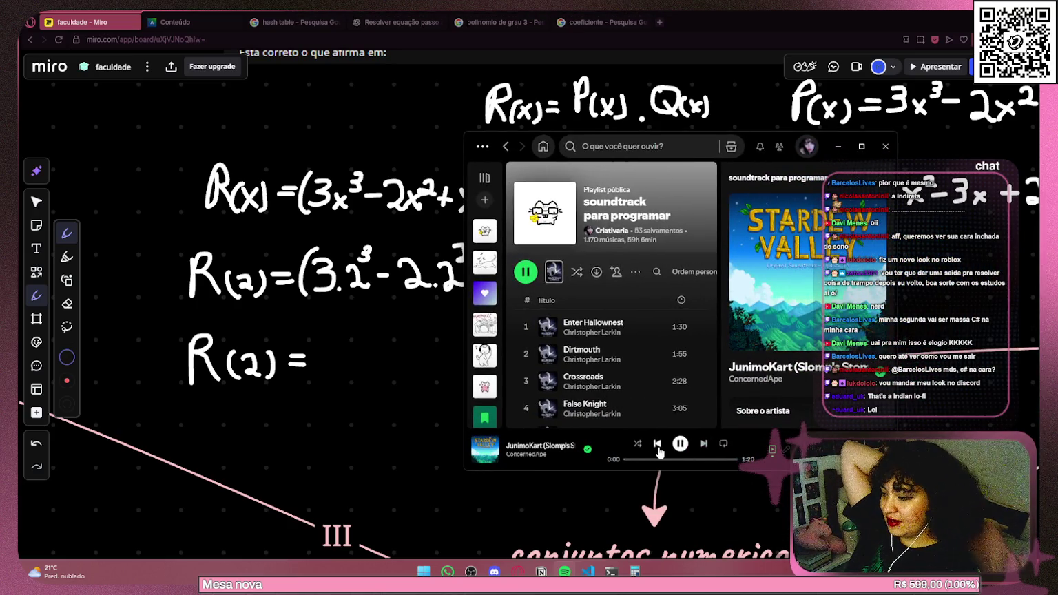
left_click(861, 146)
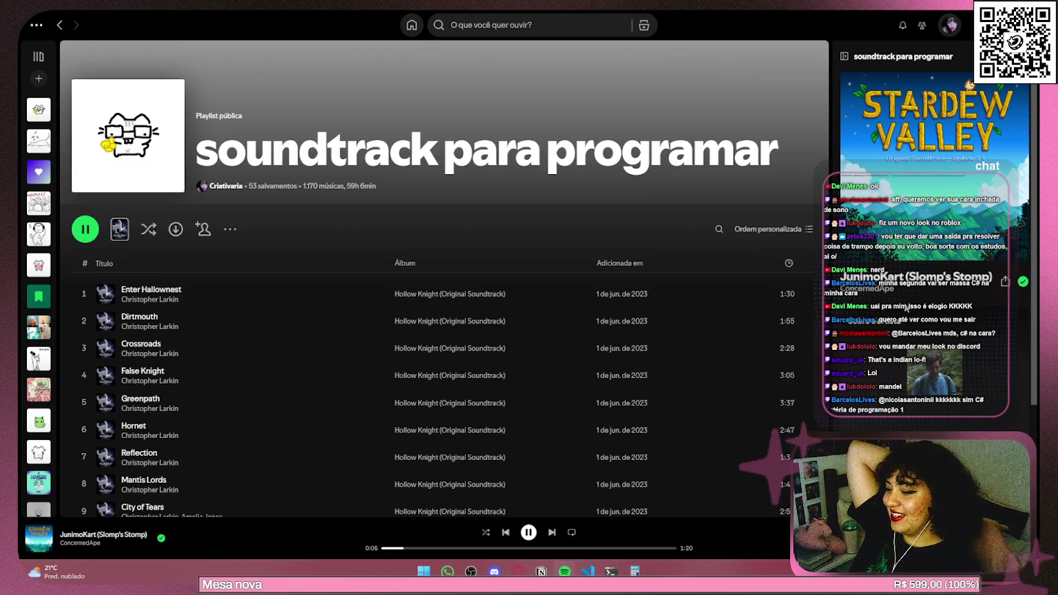
right_click(752, 320)
key("Escape")
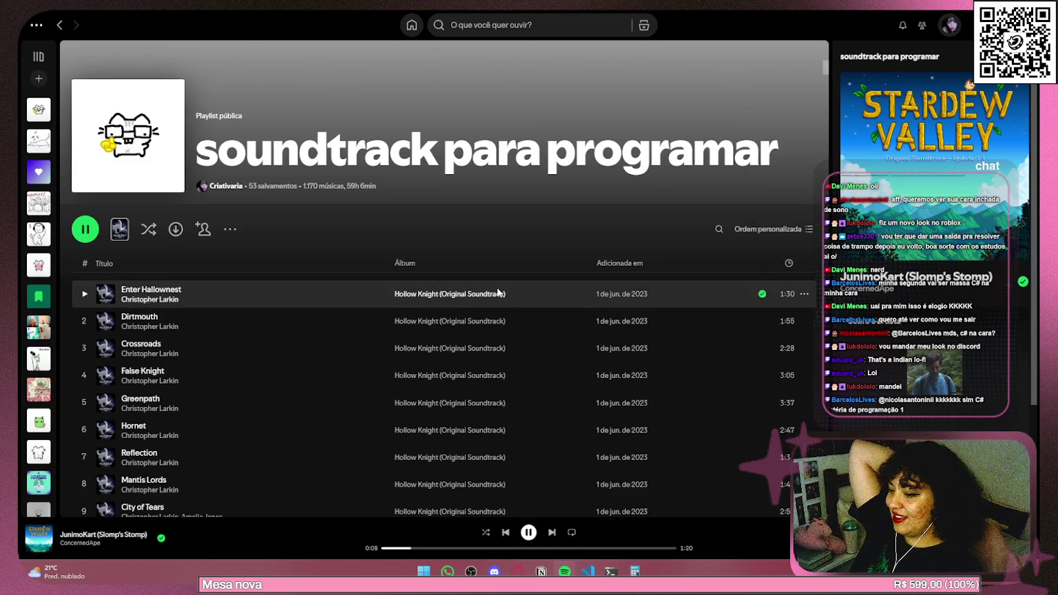
scroll(497, 303, "down", 5)
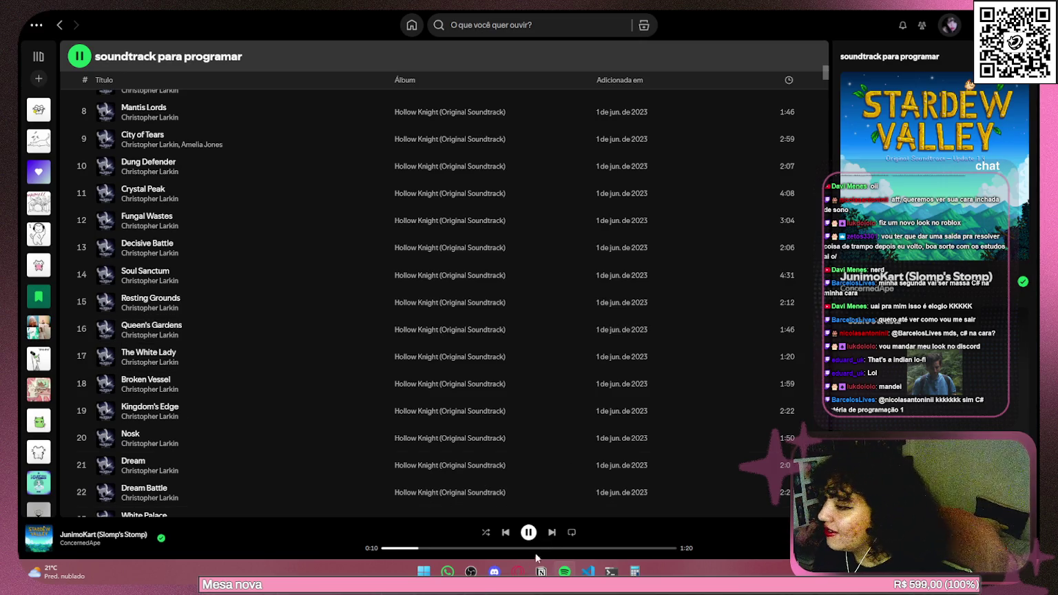
left_click(552, 535)
Scroll through the 'soundtrack para programar' playlist, then return to the Miro board.
scroll(590, 367, "down", 20)
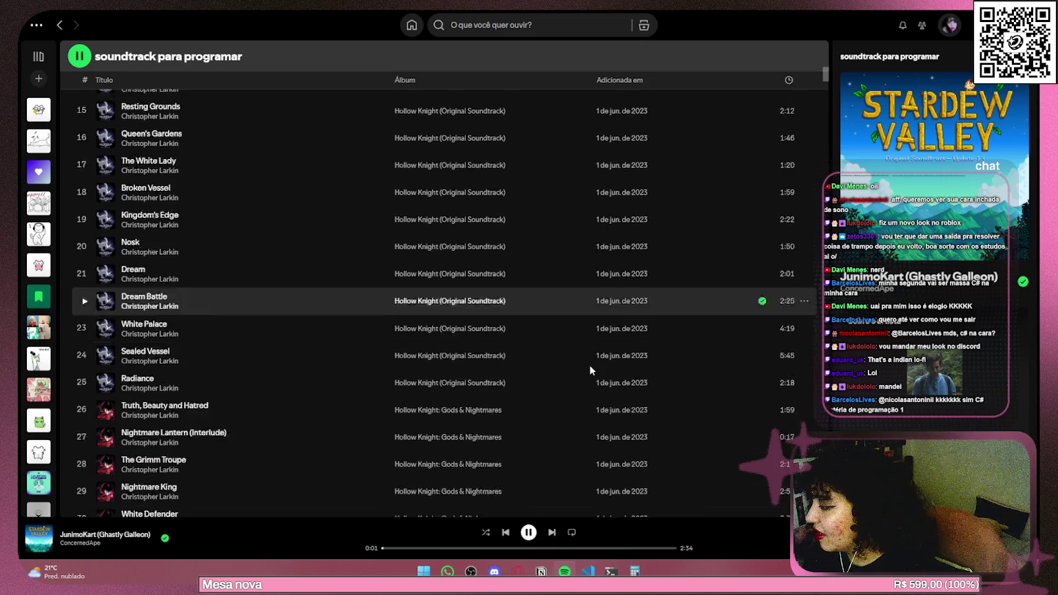
scroll(591, 367, "down", 10)
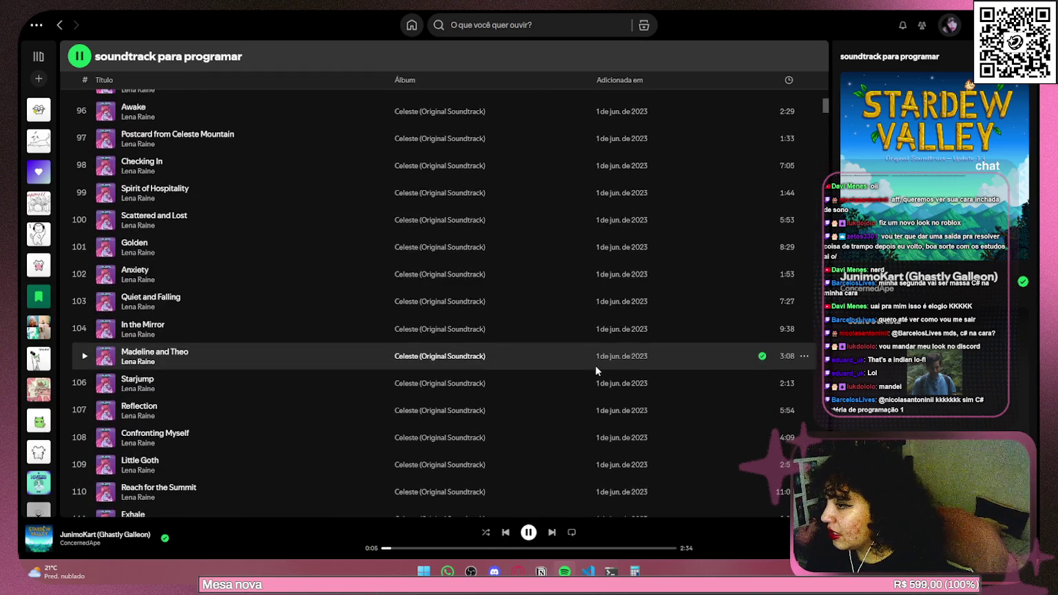
scroll(595, 370, "down", 18)
scroll(597, 364, "down", 20)
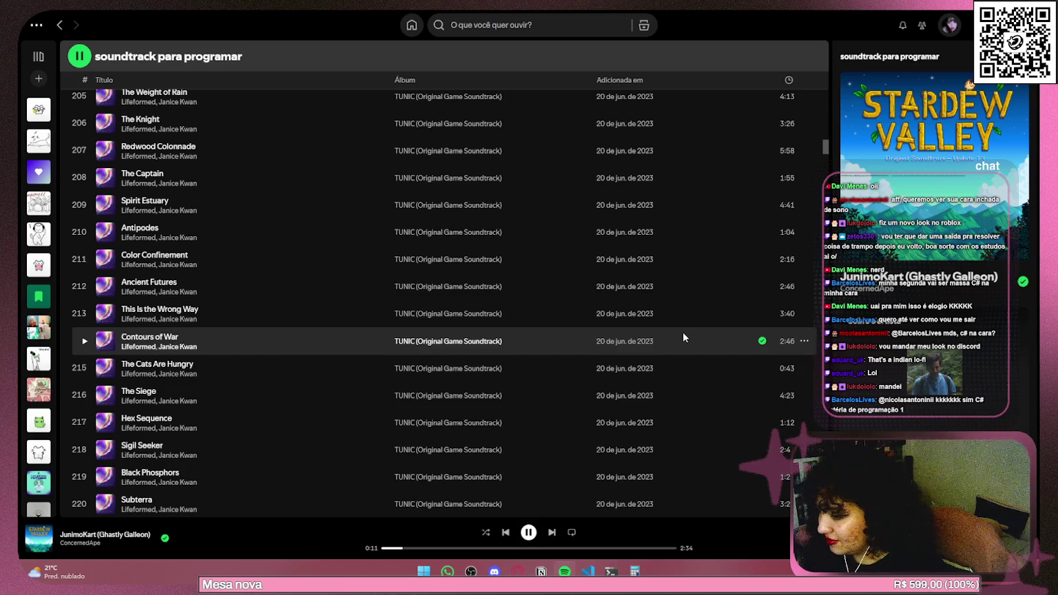
scroll(682, 332, "down", 9)
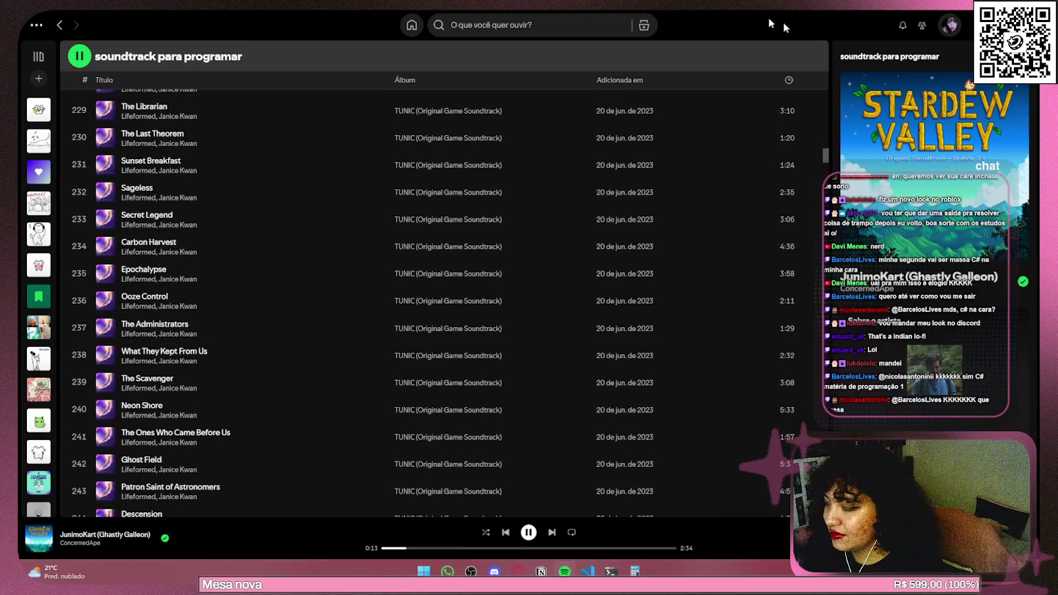
key("alt+Tab")
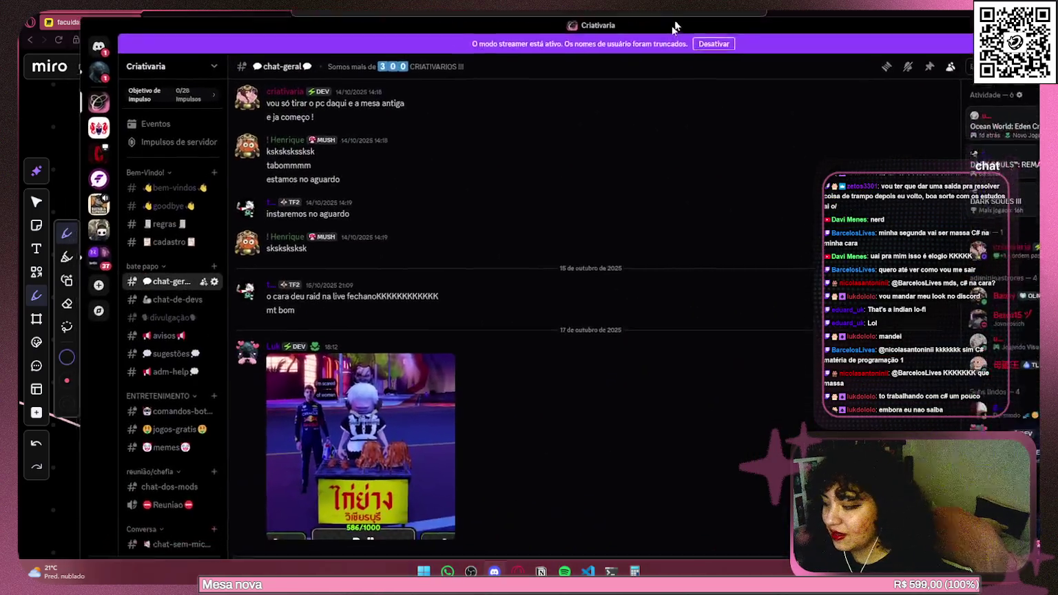
Maximize Discord on #chat-geral, view the shared game screenshot enlarged, then close it.
mouse_move(523, 17)
left_mouse_down()
mouse_move(551, 82)
mouse_move(571, 89)
mouse_move(864, 93)
left_mouse_up()
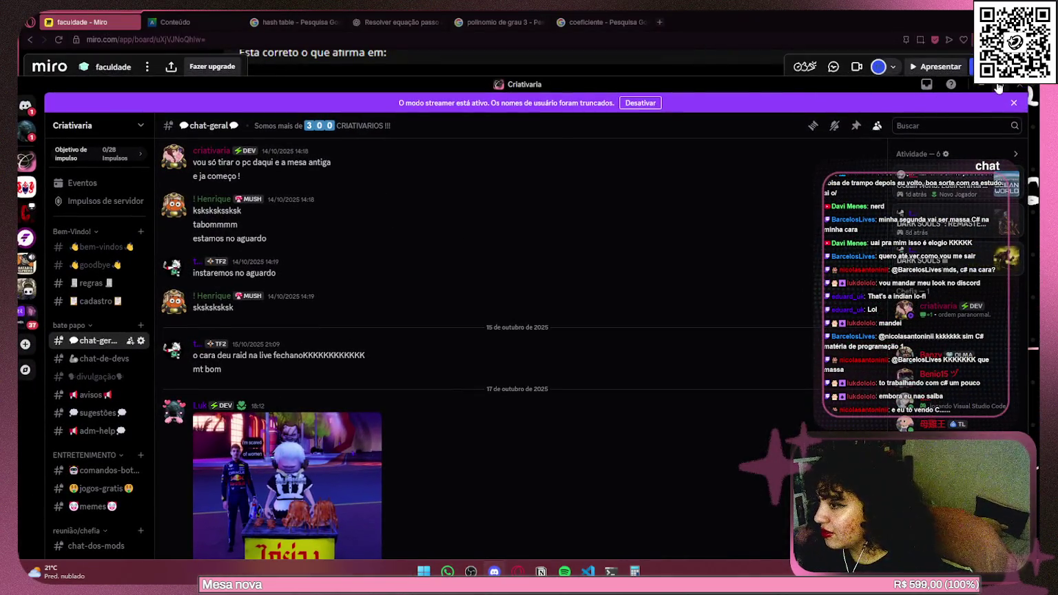
double_click(865, 84)
left_click(354, 397)
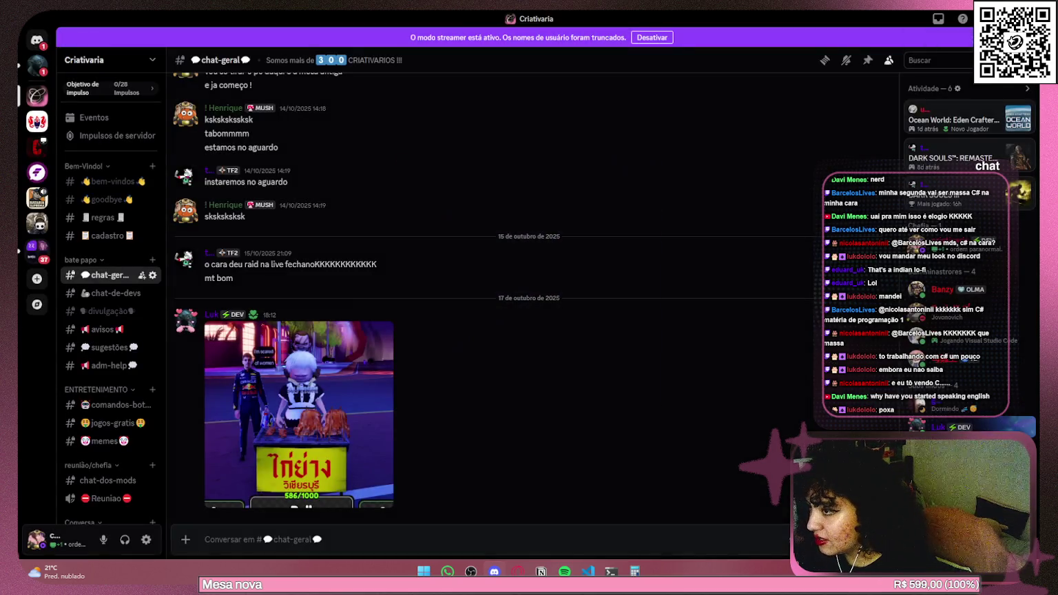
left_click(864, 105)
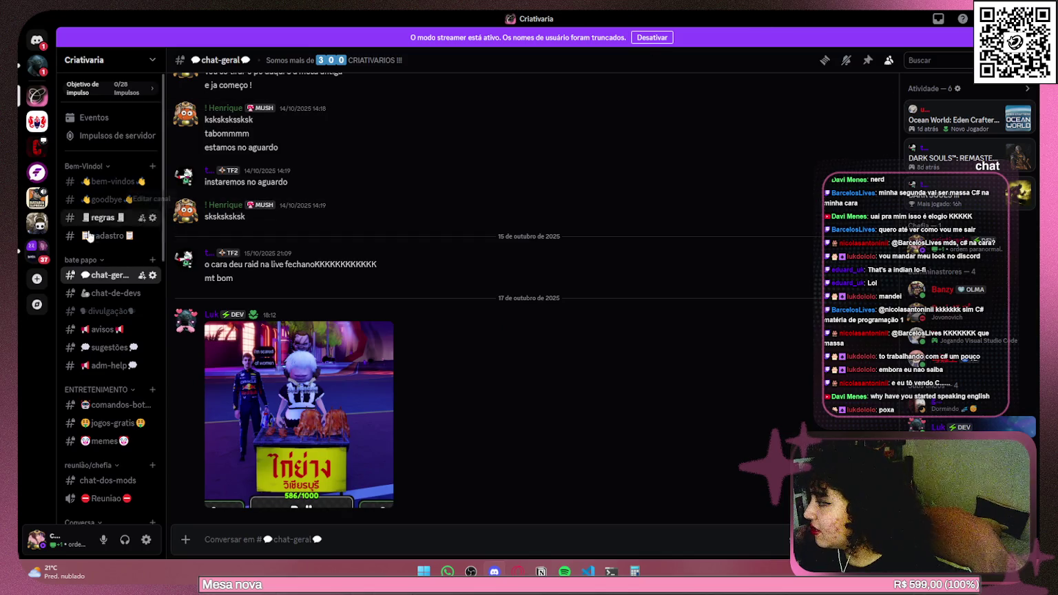
Drag the Discord window mostly off-screen to reveal the Miro board.
left_click_drag(849, 19, 1057, 110)
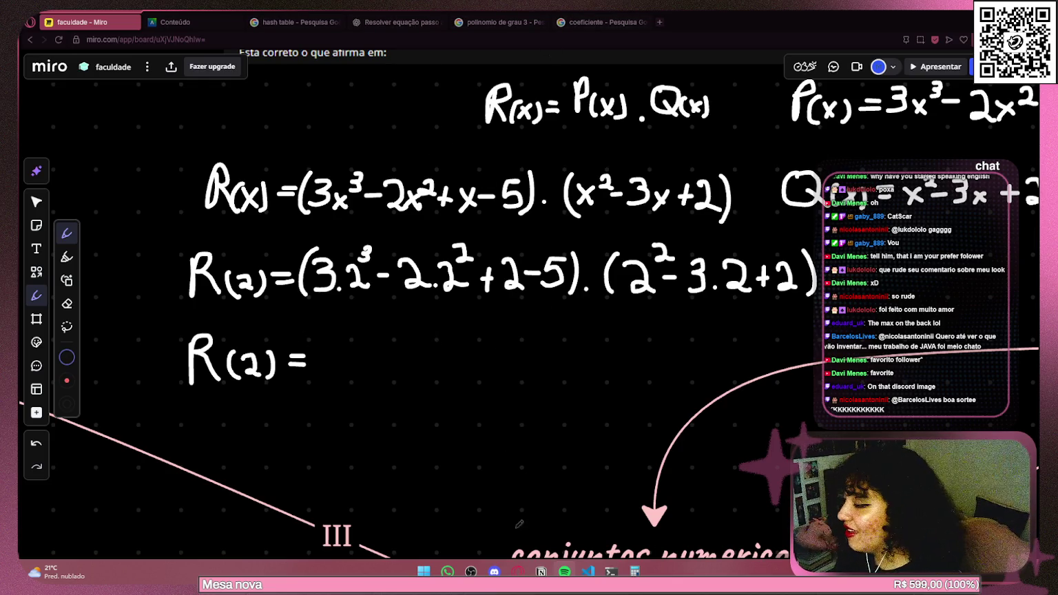
left_click(494, 571)
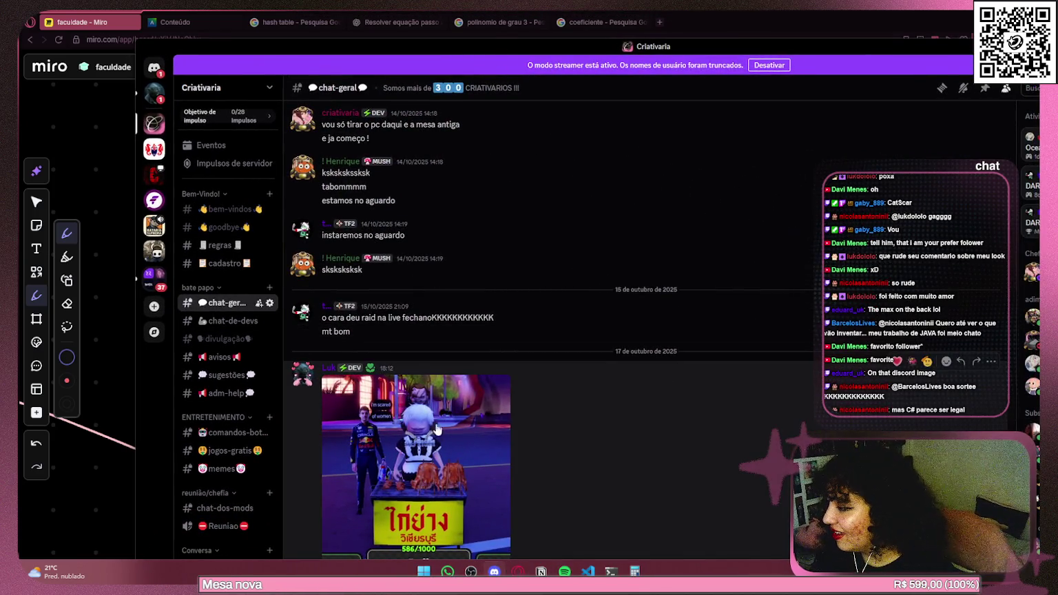
left_click(442, 427)
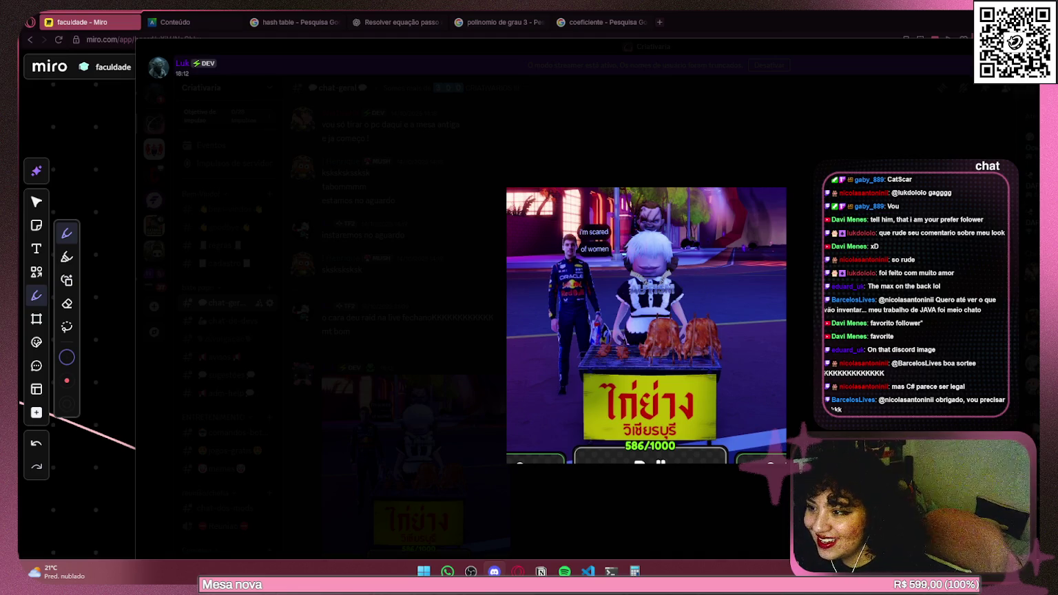
left_click_drag(904, 50, 730, 46)
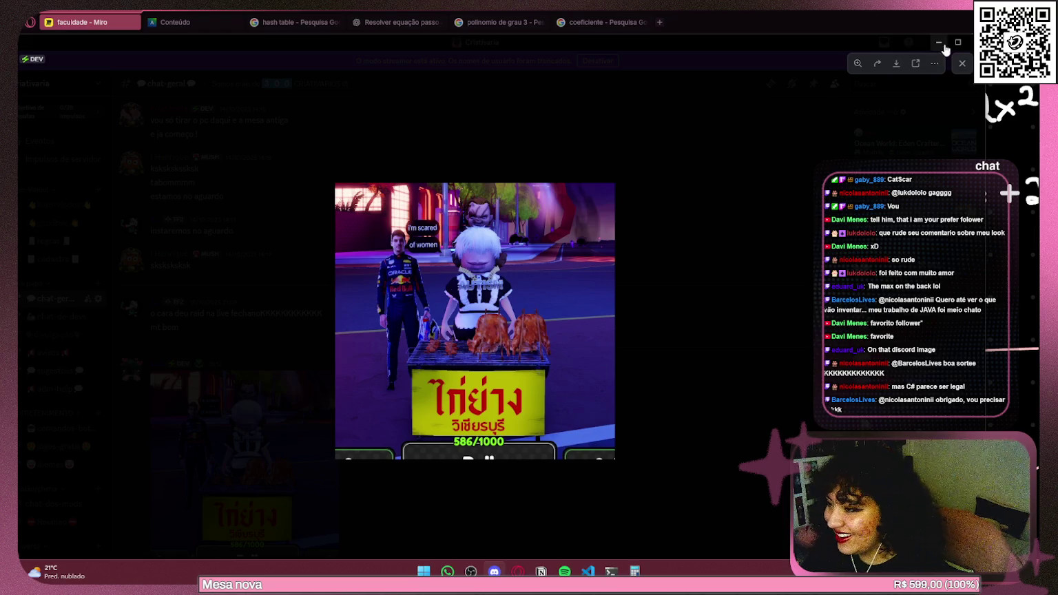
left_click(957, 43)
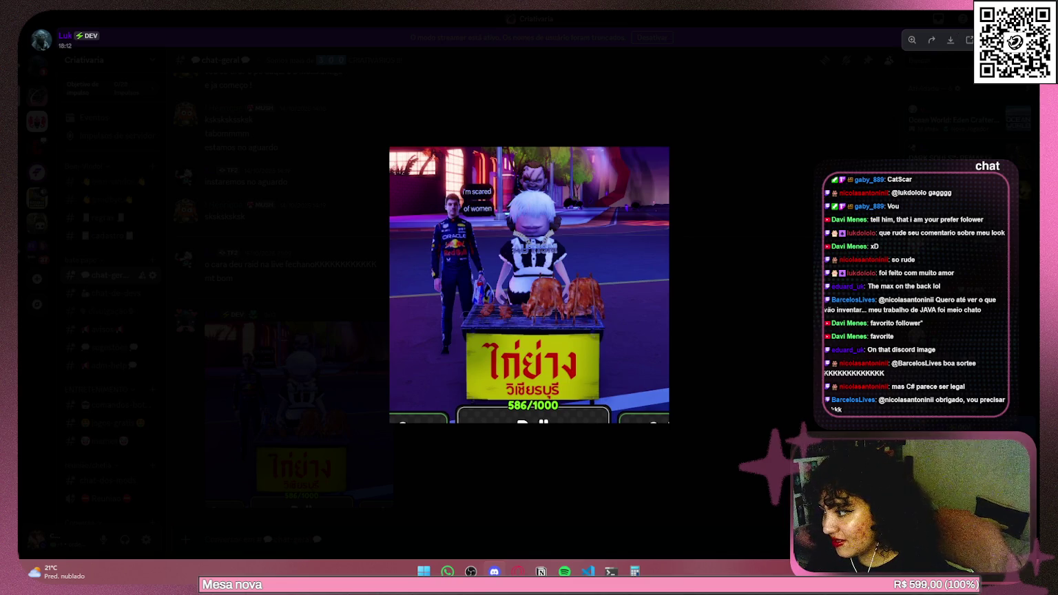
key("Escape")
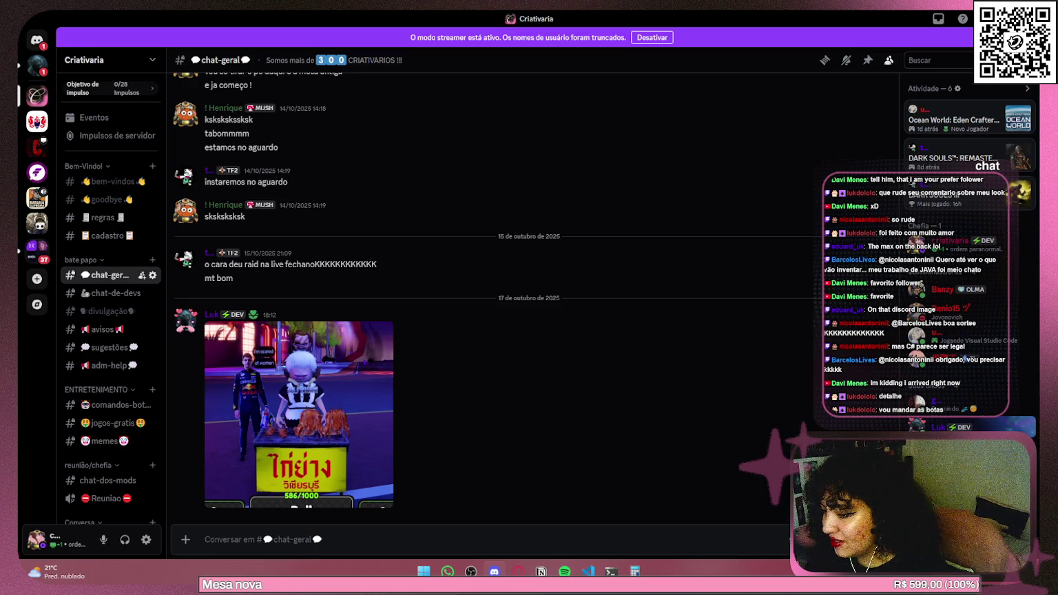
key("super+Down")
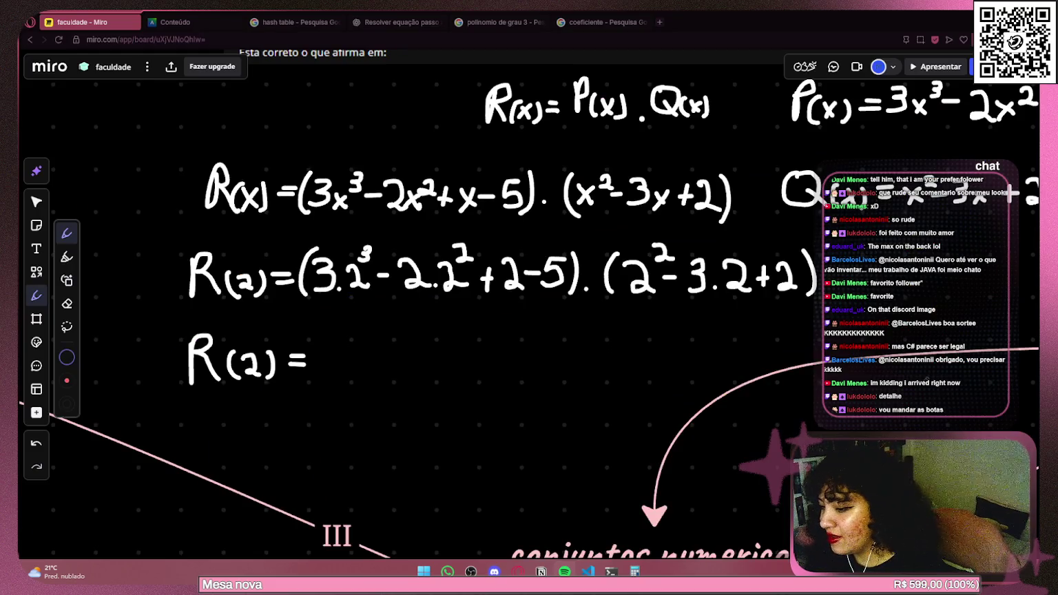
Switch from the Miro board to Discord and enlarge the newer game screenshot in #chat-geral.
scroll(359, 262, "down", 3)
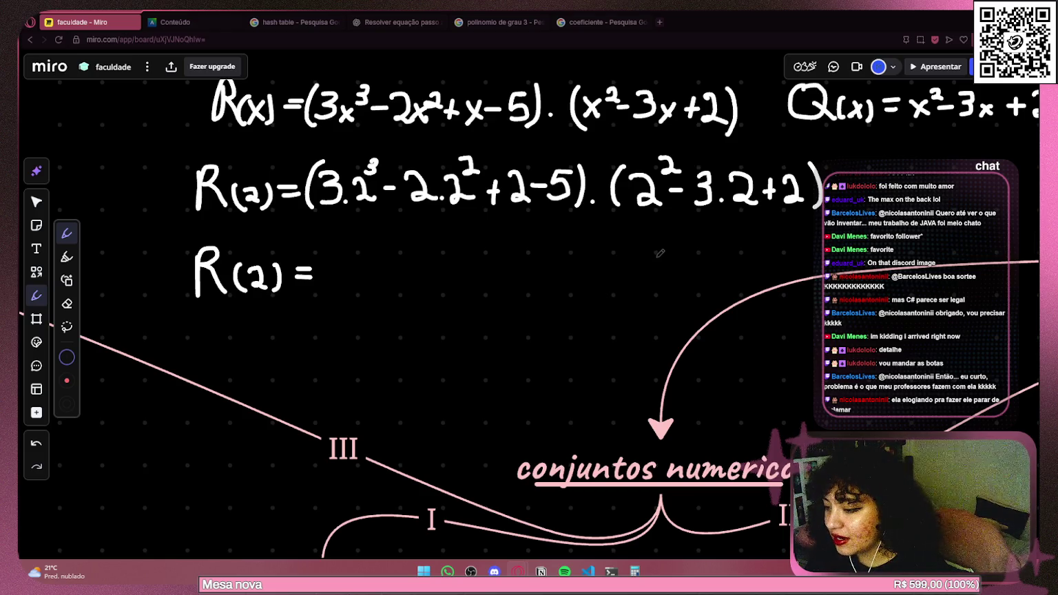
mouse_move(488, 573)
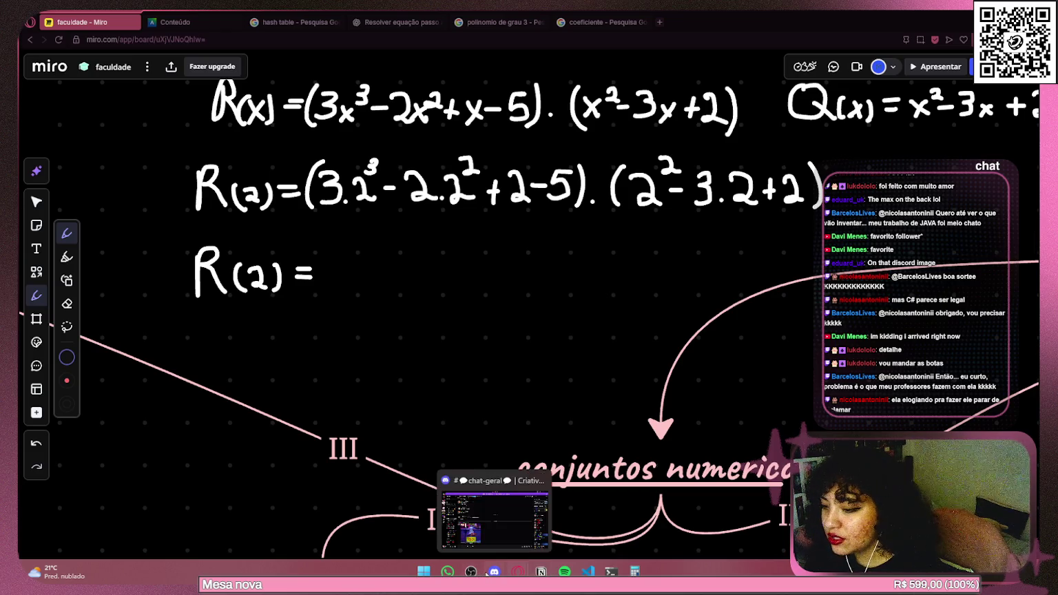
scroll(375, 312, "up", 2)
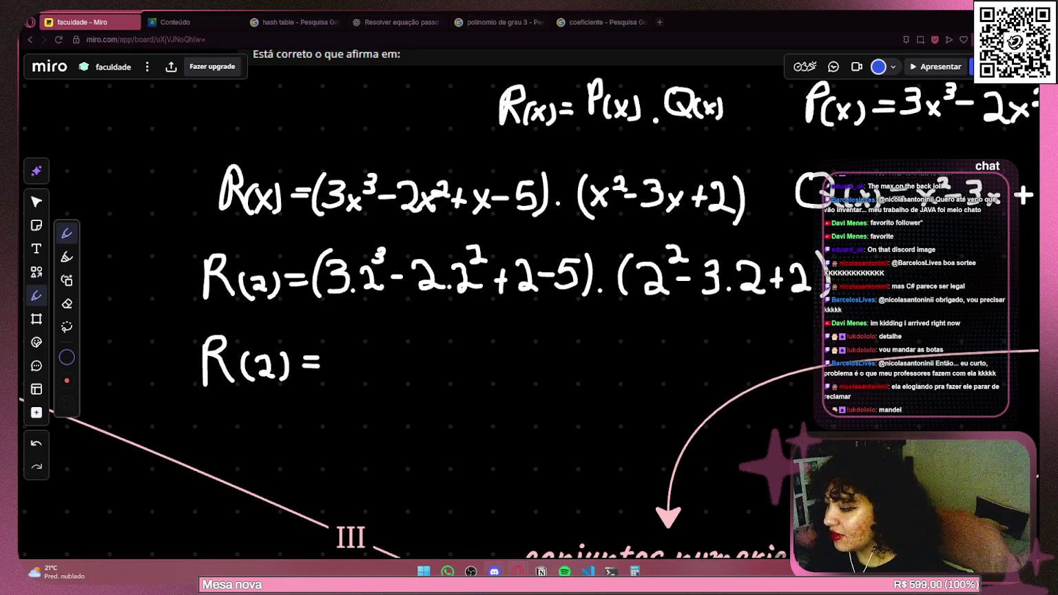
left_click(493, 483)
left_click(298, 420)
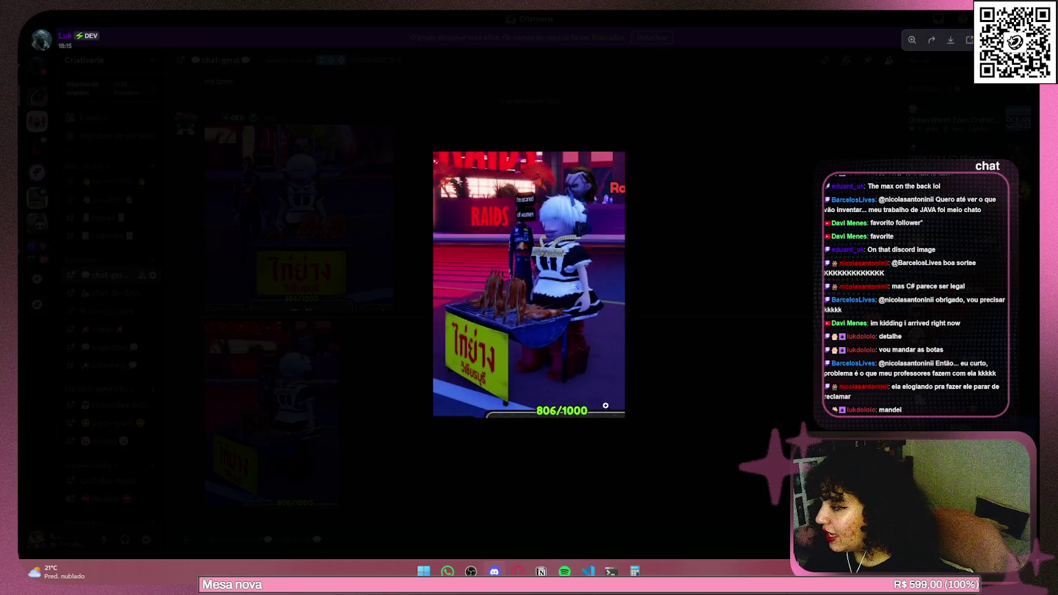
Close Discord's enlarged screenshot and return to the Miro board in Opera.
left_click(598, 343)
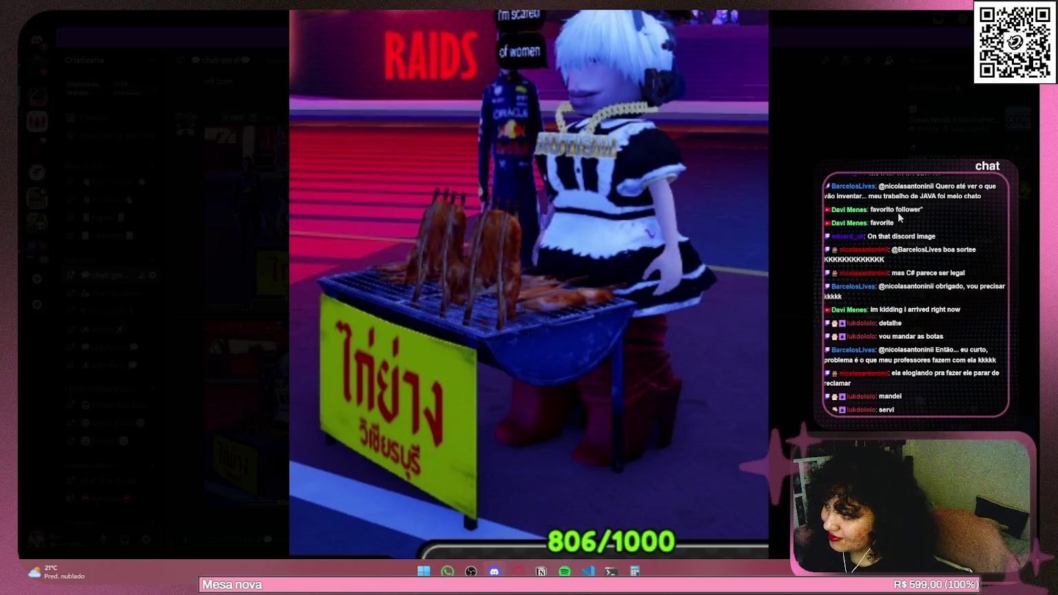
left_click(904, 191)
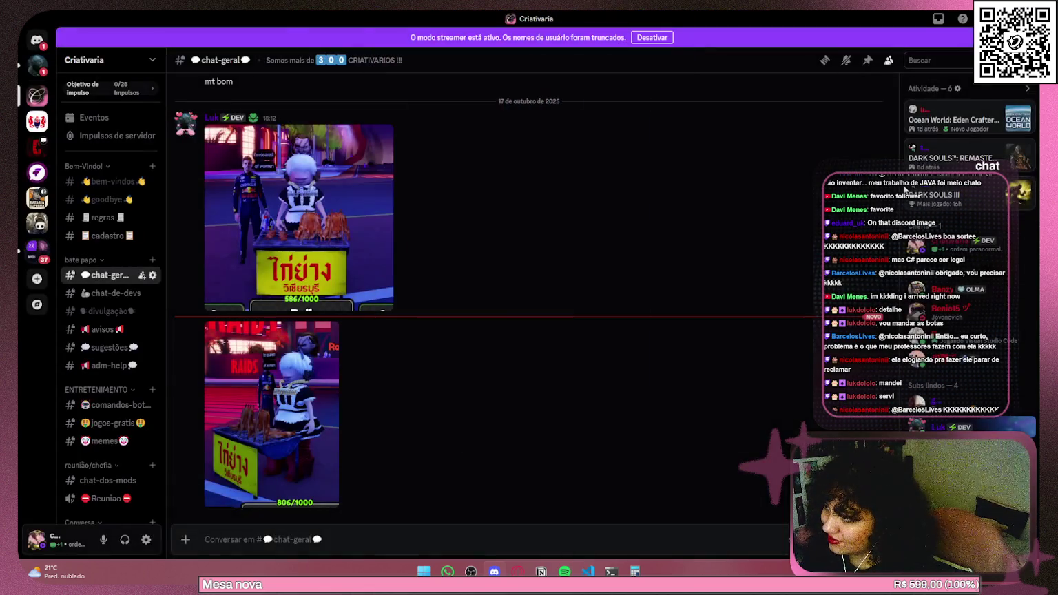
key("alt+Tab")
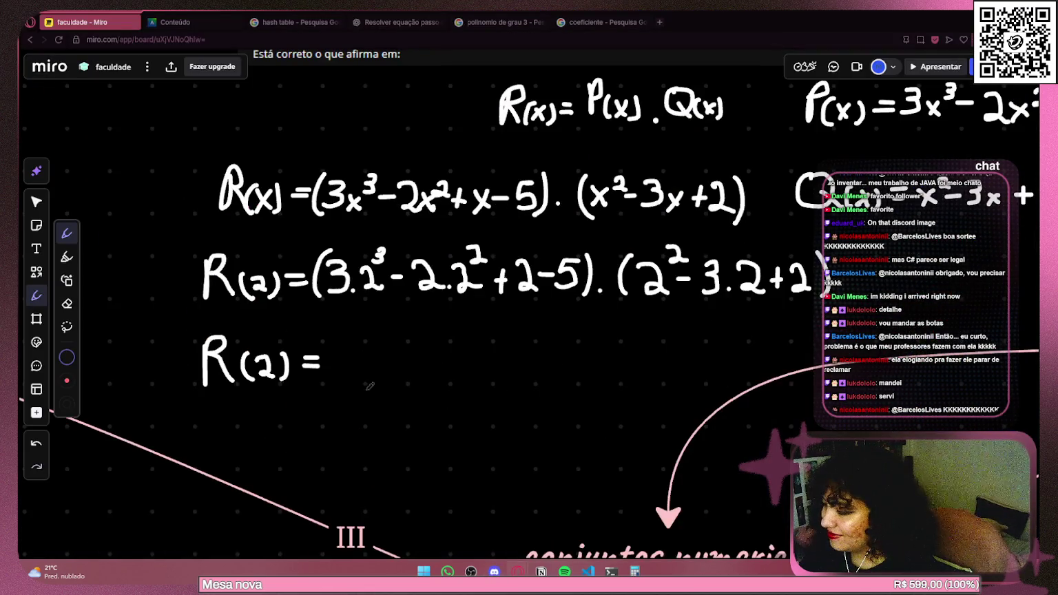
Begin the new line with 3·8 − 2·.
scroll(361, 339, "right", 3)
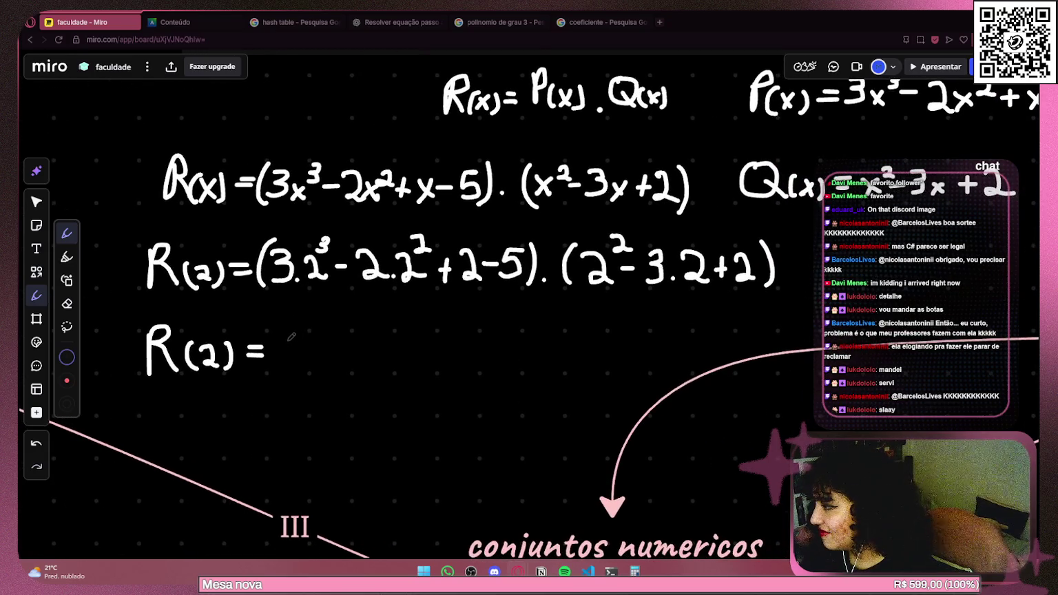
mouse_move(282, 337)
left_mouse_down()
mouse_move(294, 339)
mouse_move(280, 362)
left_mouse_up()
mouse_move(333, 337)
left_mouse_down()
mouse_move(321, 360)
mouse_move(335, 337)
mouse_move(354, 353)
mouse_move(379, 348)
mouse_move(386, 361)
left_mouse_up()
left_click(386, 357)
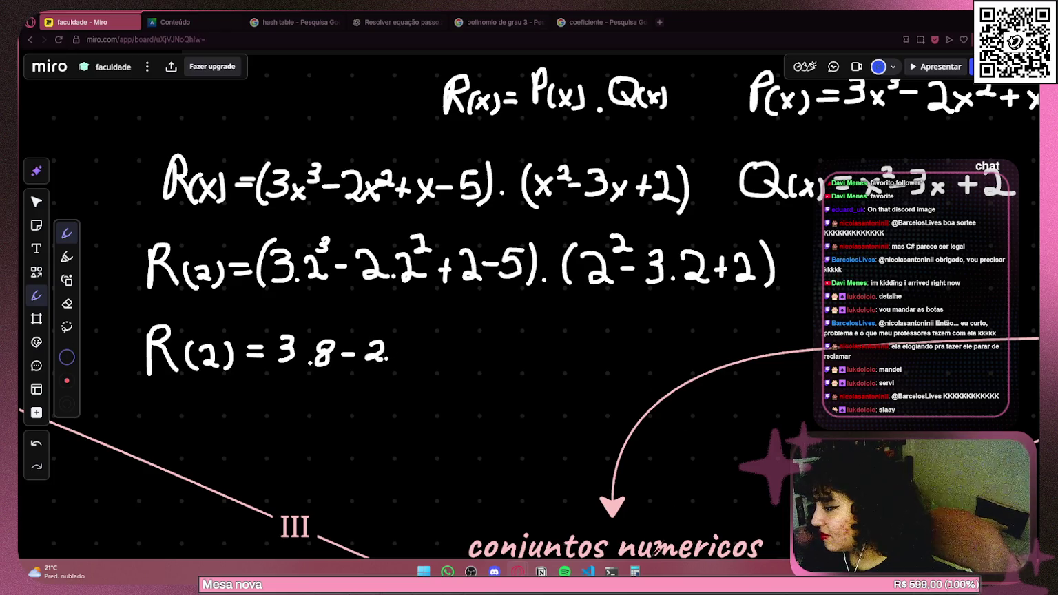
In Calculator, compute 2² = 4 and 2⁷ = 128.
mouse_move(634, 571)
left_click(643, 535)
left_click(941, 272)
left_click(901, 365)
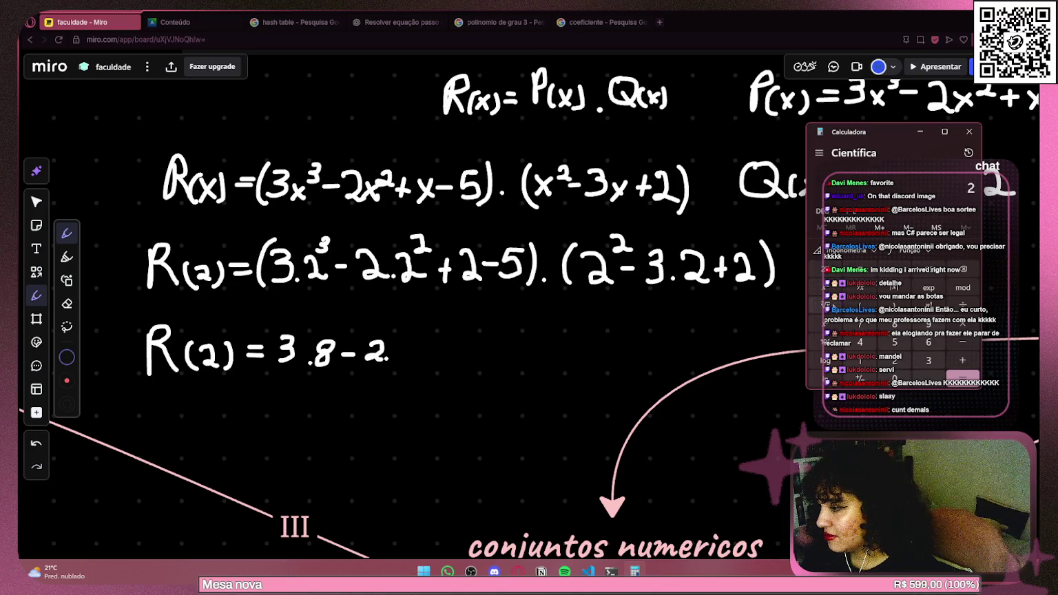
left_click(830, 289)
left_click(942, 272)
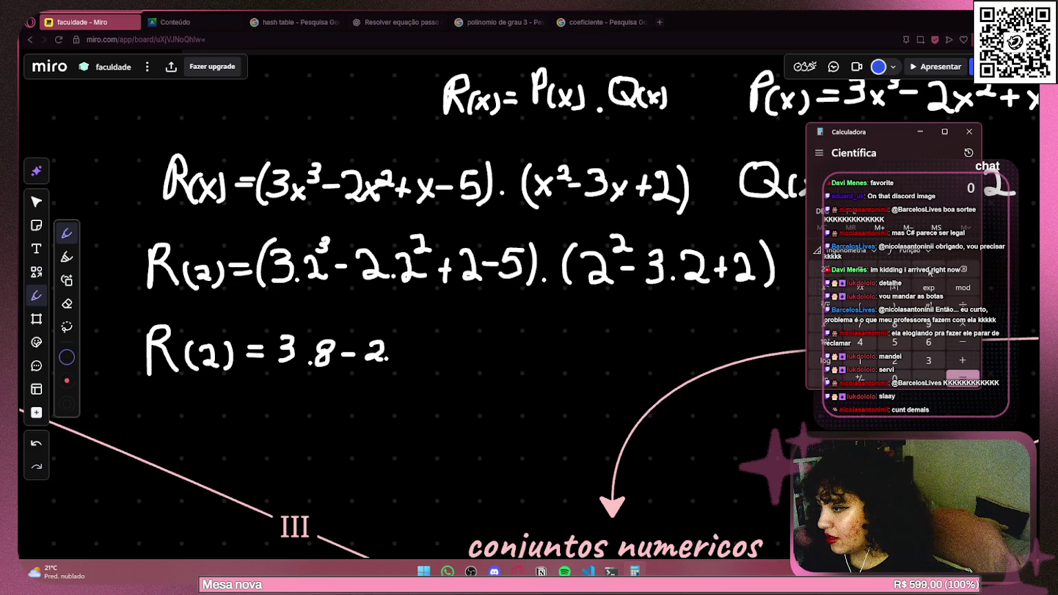
left_click(886, 361)
left_click(873, 330)
left_click(962, 375)
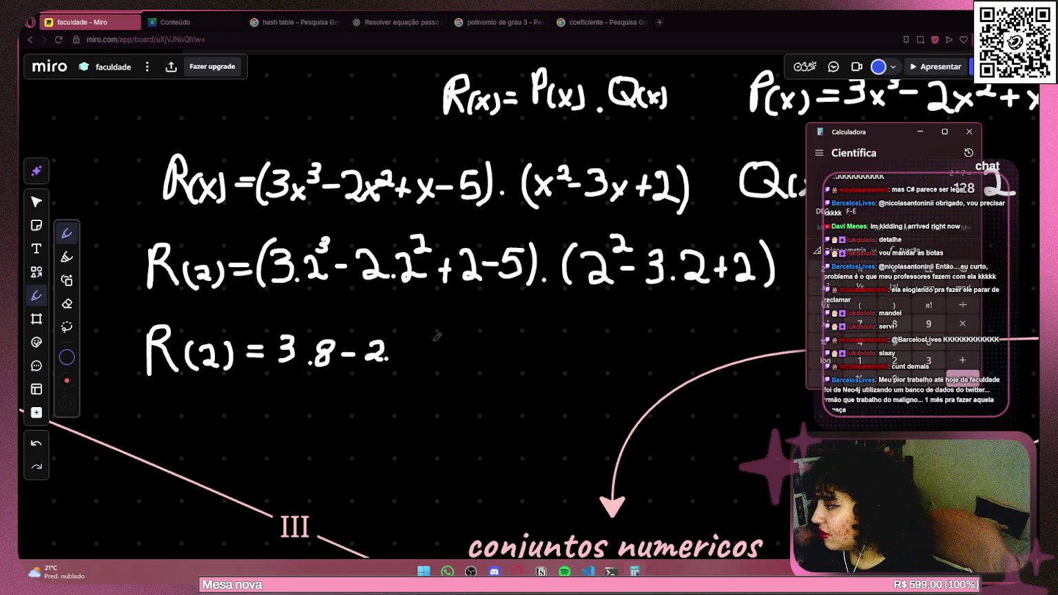
Write 128 + 2 − 5, enclose the first factor in parentheses, and add a multiplication dot.
mouse_move(408, 335)
left_mouse_down()
mouse_move(405, 367)
mouse_move(442, 358)
mouse_move(451, 342)
mouse_move(462, 368)
mouse_move(518, 344)
mouse_move(527, 356)
mouse_move(517, 365)
left_mouse_up()
left_click_drag(541, 329, 544, 377)
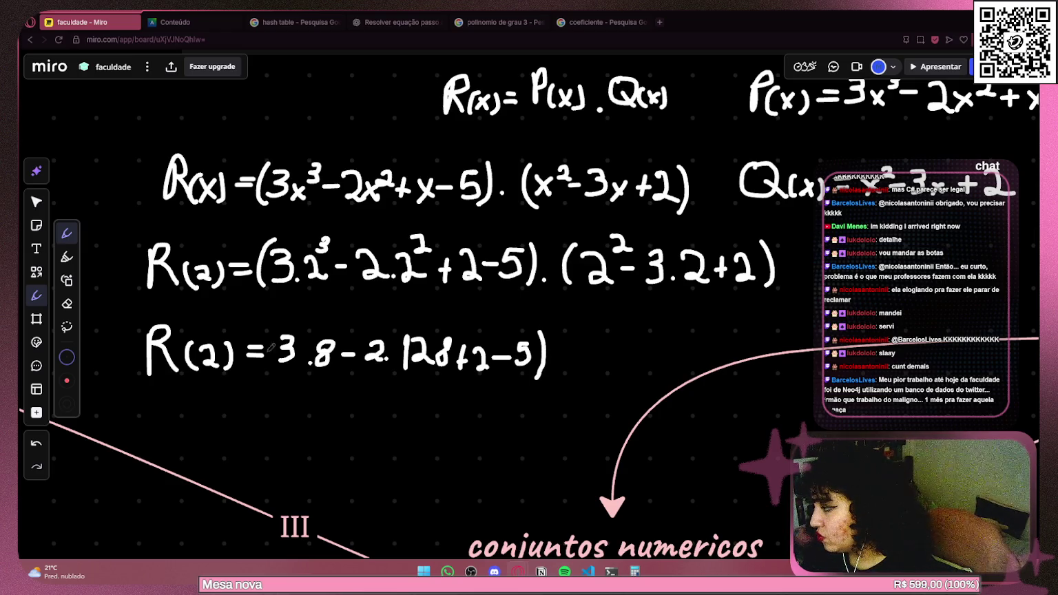
mouse_move(279, 324)
left_mouse_down()
mouse_move(268, 344)
mouse_move(285, 360)
left_mouse_up()
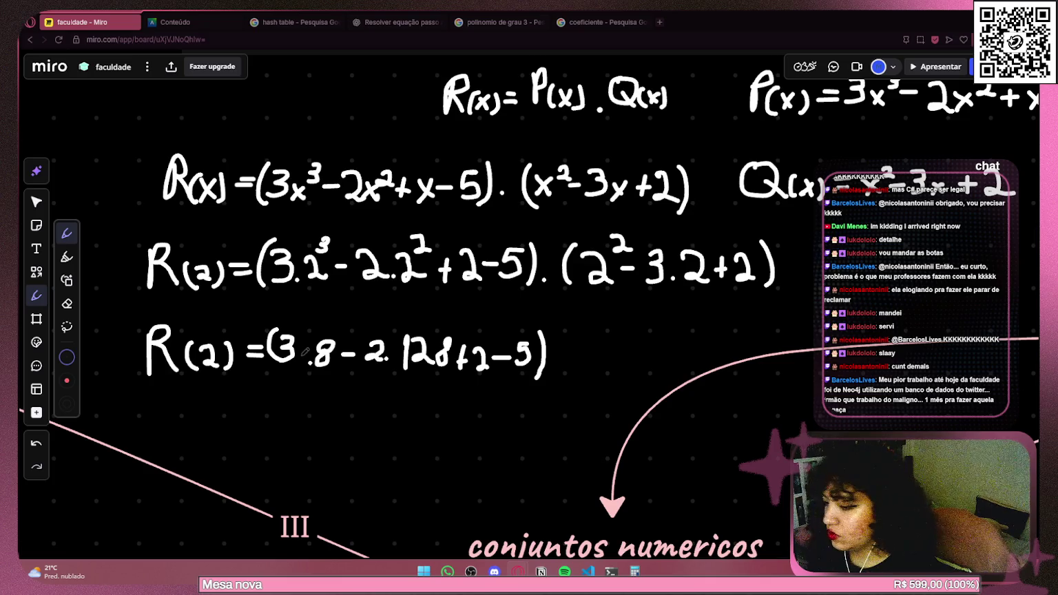
key("ctrl+z")
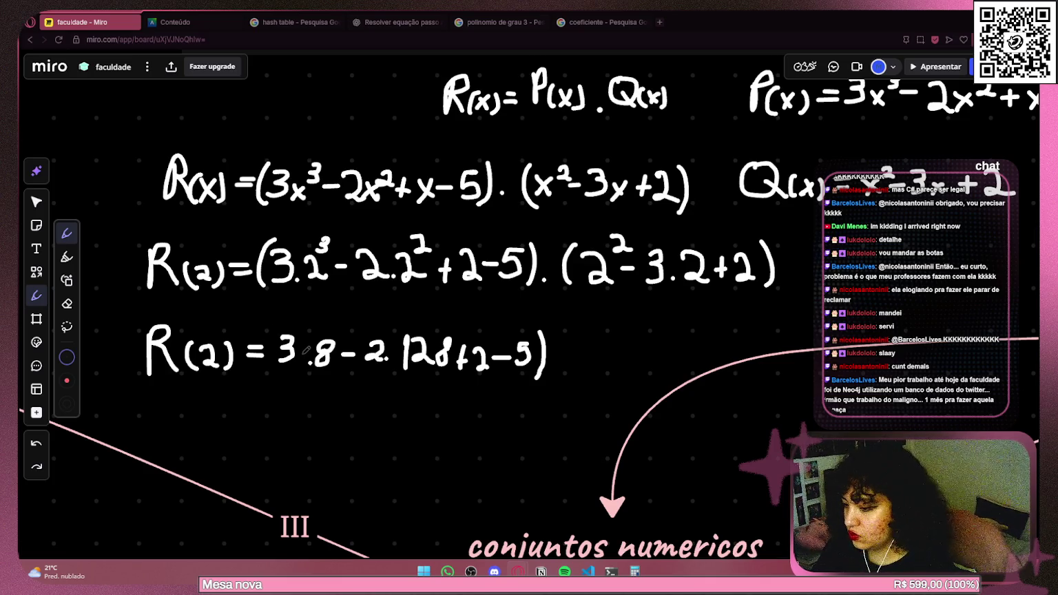
left_click_drag(282, 322, 275, 364)
scroll(471, 321, "right", 5)
left_click(328, 365)
Complete the third line's second factor, ·(4 − 3·2 + 2).
mouse_move(351, 329)
left_mouse_down()
mouse_move(350, 368)
mouse_move(376, 337)
mouse_move(374, 367)
mouse_move(421, 336)
mouse_move(416, 349)
left_mouse_up()
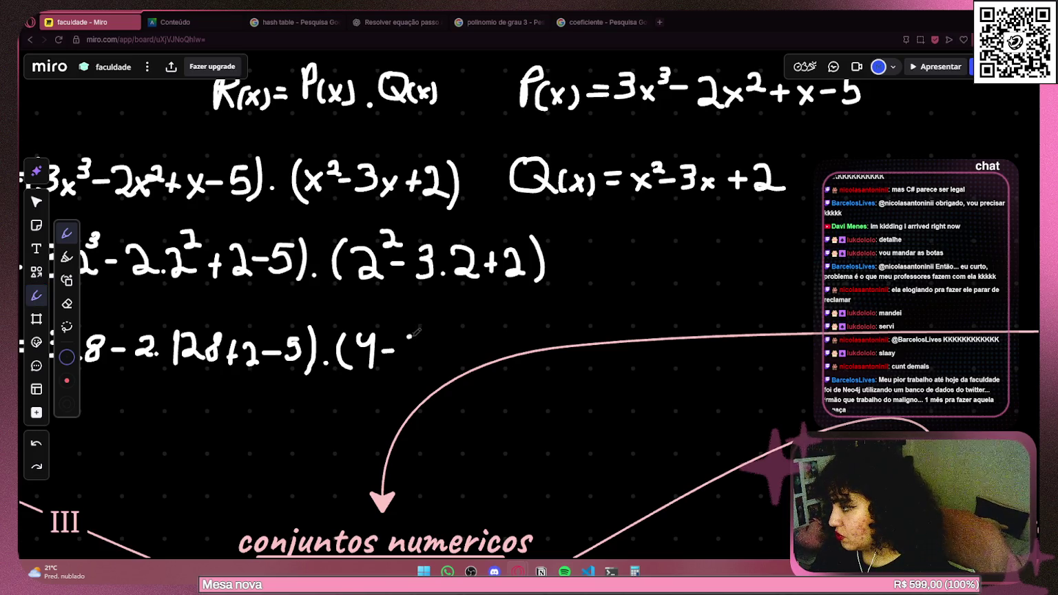
mouse_move(416, 348)
left_mouse_down()
mouse_move(408, 360)
mouse_move(466, 361)
mouse_move(481, 346)
mouse_move(507, 359)
mouse_move(522, 337)
mouse_move(513, 362)
left_mouse_up()
left_click(430, 356)
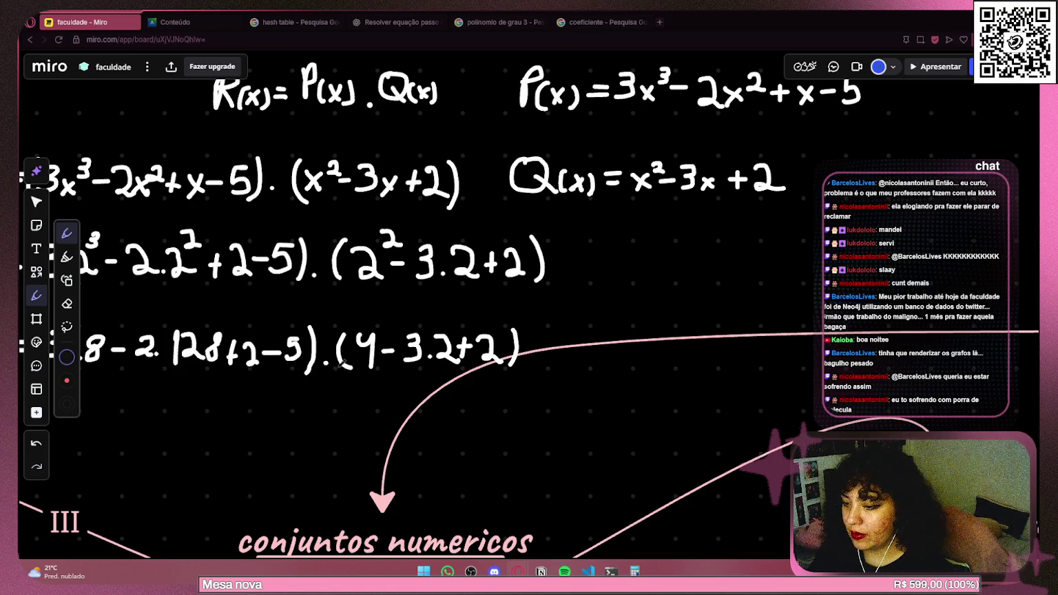
Start writing R for the fourth line, undoing a misdrawn stroke.
scroll(413, 344, "left", 6)
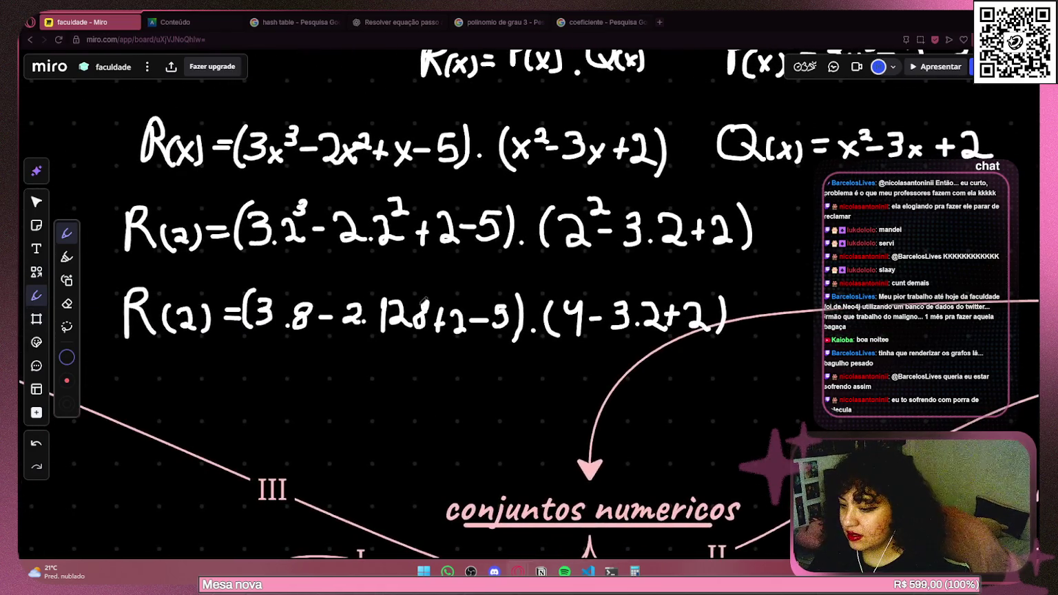
scroll(27, 317, "left", 4)
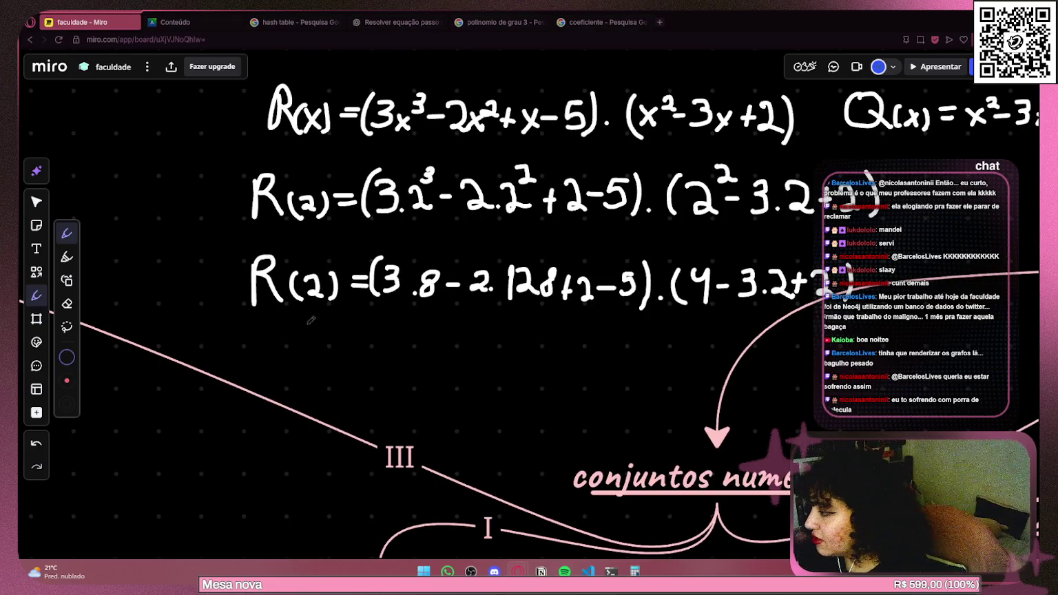
mouse_move(251, 313)
left_mouse_down()
mouse_move(250, 350)
mouse_move(253, 335)
mouse_move(273, 355)
mouse_move(263, 380)
mouse_move(265, 366)
mouse_move(286, 384)
mouse_move(311, 366)
mouse_move(322, 392)
mouse_move(350, 375)
left_mouse_up()
key("ctrl+z")
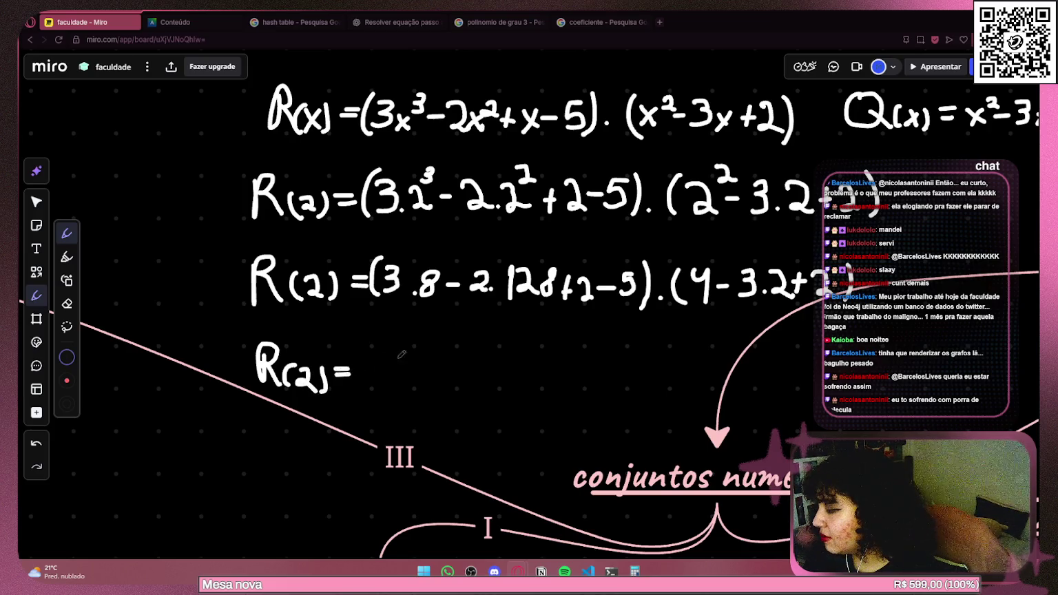
scroll(393, 357, "right", 3)
Compute 8 × 3 = 24 in Calculator and write (24 on the fourth line.
left_click(634, 571)
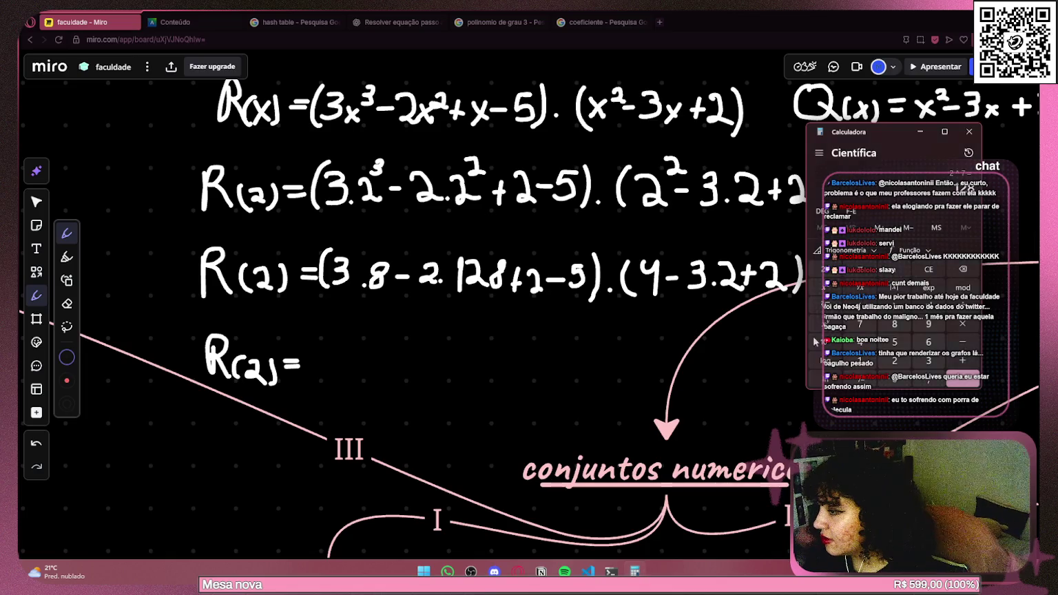
left_click(896, 325)
left_click(964, 325)
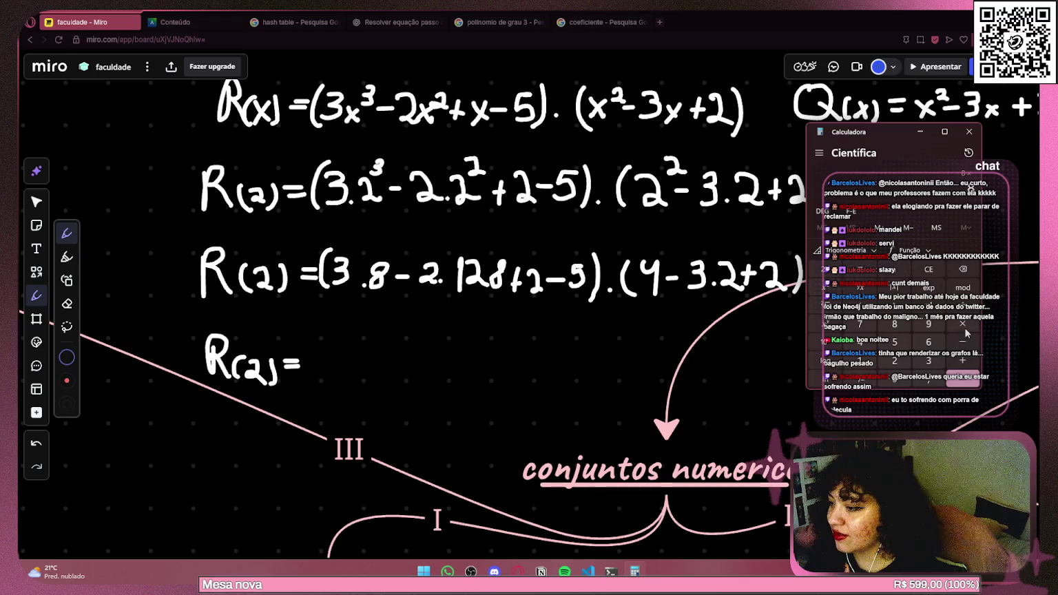
left_click(962, 378)
left_click(321, 347)
mouse_move(321, 346)
left_mouse_down()
mouse_move(317, 391)
mouse_move(336, 368)
mouse_move(377, 385)
left_mouse_up()
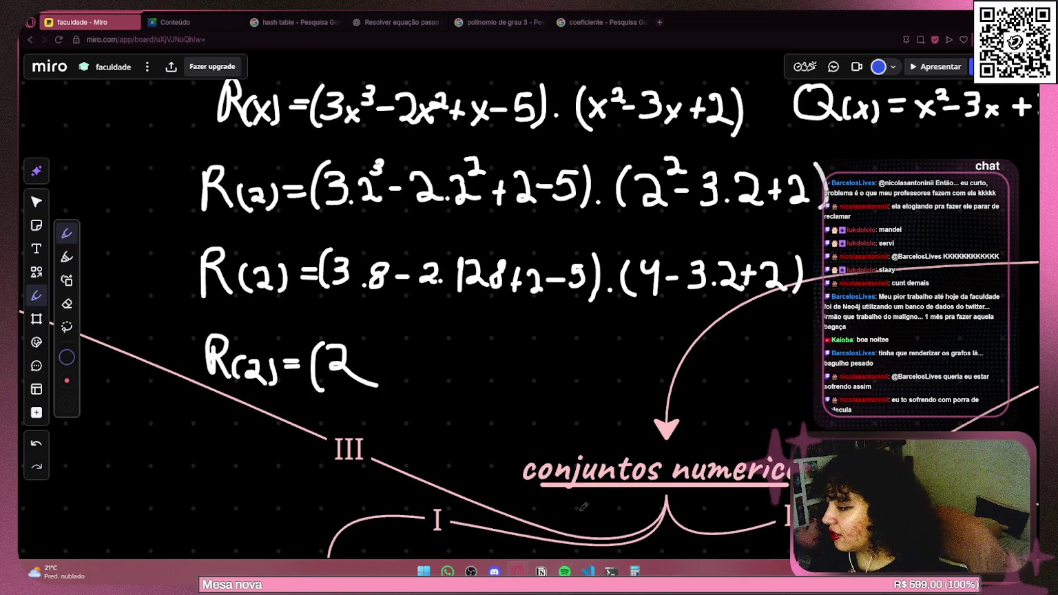
left_click(634, 570)
left_click(367, 347)
mouse_move(367, 347)
left_mouse_down()
mouse_move(391, 364)
mouse_move(384, 383)
mouse_move(414, 364)
left_mouse_up()
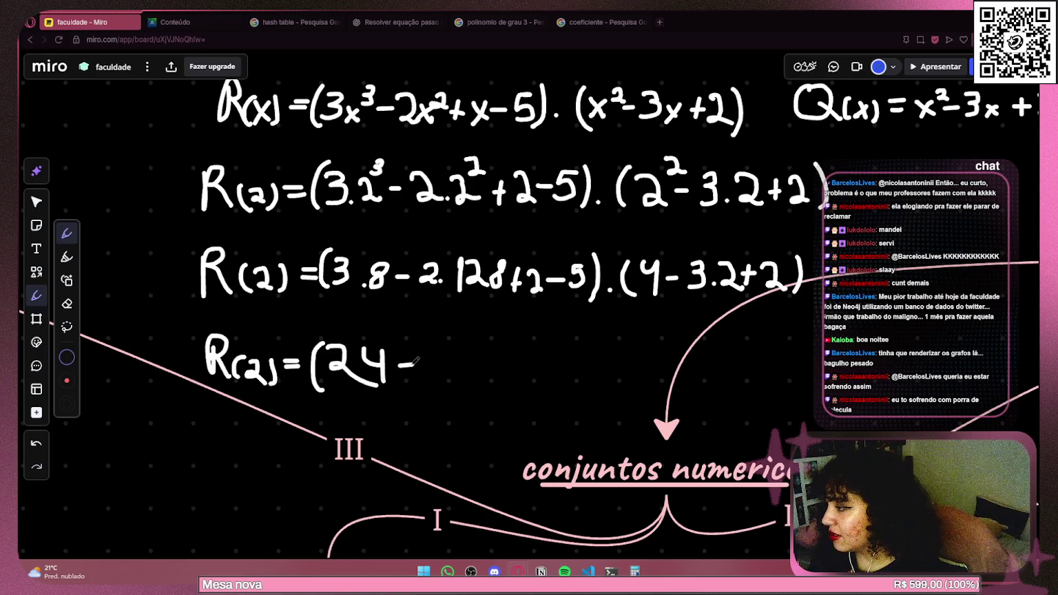
Compute 128 × 2 = 256 in Calculator and write − 256 after 24.
left_click(928, 270)
left_click(859, 367)
left_click(894, 360)
left_click(893, 324)
left_click(963, 322)
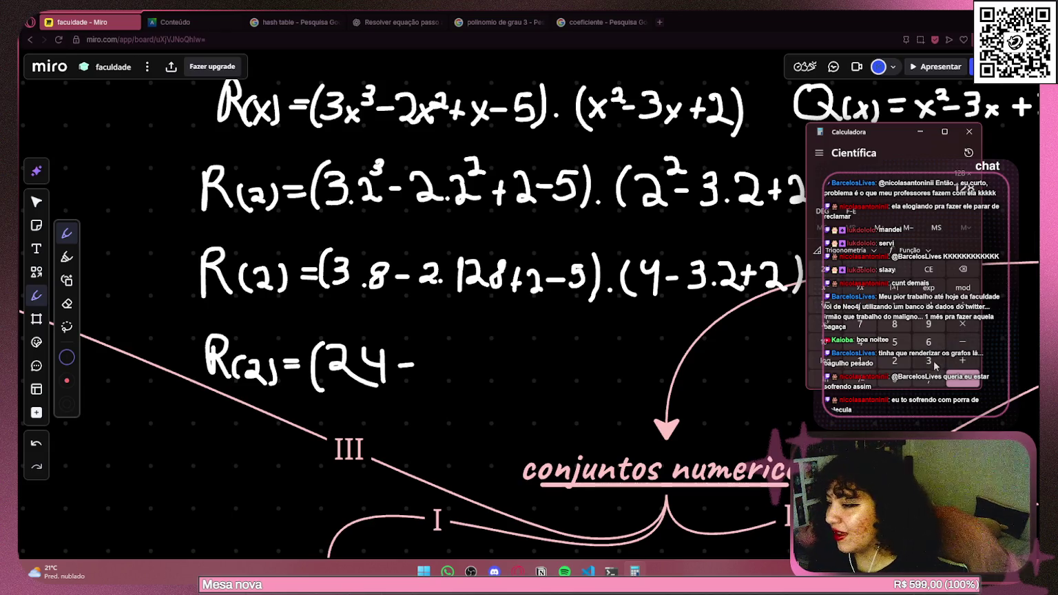
left_click(906, 365)
left_click(963, 378)
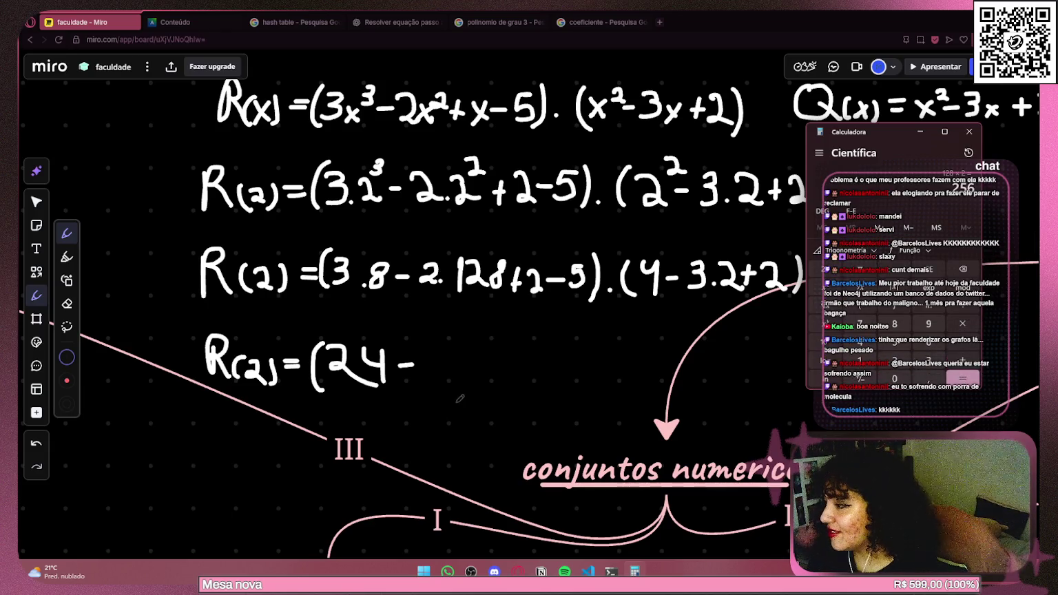
mouse_move(428, 344)
left_mouse_down()
mouse_move(441, 370)
mouse_move(454, 356)
mouse_move(447, 369)
mouse_move(475, 372)
mouse_move(478, 361)
mouse_move(515, 373)
mouse_move(525, 363)
left_mouse_up()
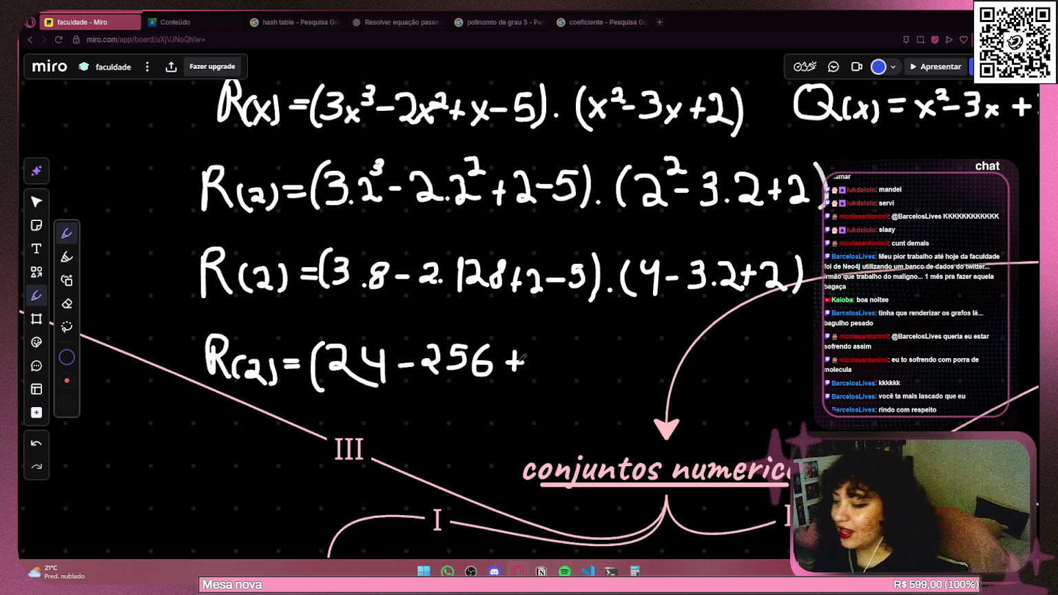
Write + 2 − 5 after 256, redrawing the 5, and shift the board left.
mouse_move(535, 346)
left_mouse_down()
mouse_move(542, 371)
mouse_move(561, 375)
mouse_move(575, 349)
mouse_move(582, 361)
mouse_move(569, 372)
left_mouse_up()
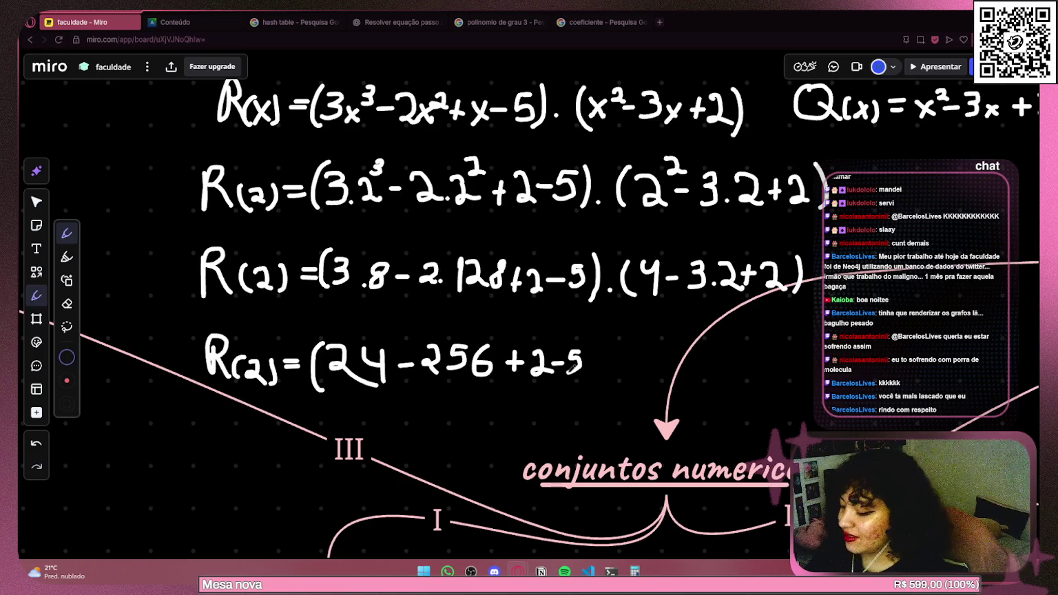
key("ctrl+z")
mouse_move(583, 342)
left_mouse_down()
mouse_move(574, 357)
mouse_move(582, 371)
left_mouse_up()
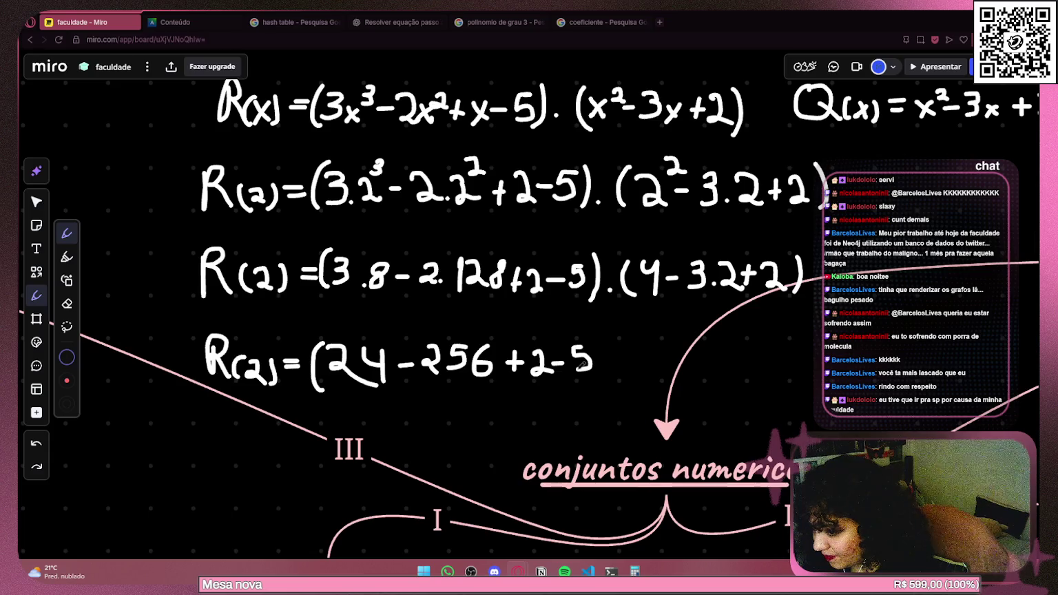
mouse_move(661, 328)
left_mouse_down()
mouse_move(541, 318)
mouse_move(492, 355)
mouse_move(461, 334)
mouse_move(450, 348)
mouse_move(468, 361)
mouse_move(492, 344)
mouse_move(490, 355)
left_mouse_up()
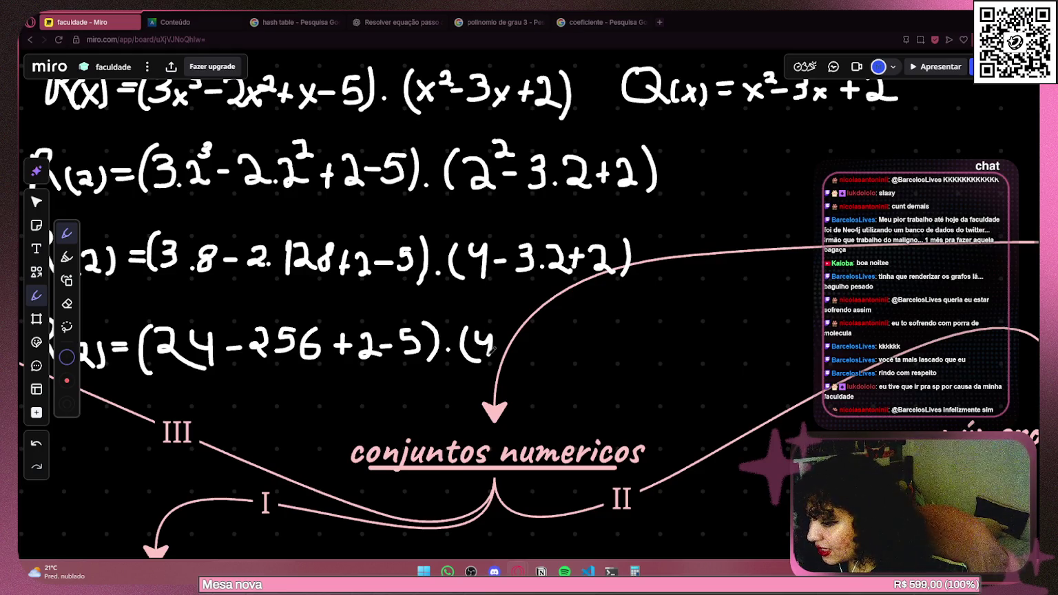
Finish the second factor ·(4 − 6 + 2) on the R(2) line, redoing a misdrawn 6.
mouse_move(498, 346)
left_mouse_down()
mouse_move(557, 352)
mouse_move(564, 344)
mouse_move(578, 354)
mouse_move(619, 344)
mouse_move(612, 362)
left_mouse_up()
key("ctrl+z")
scroll(735, 334, "left", 5)
scroll(734, 334, "down", 5)
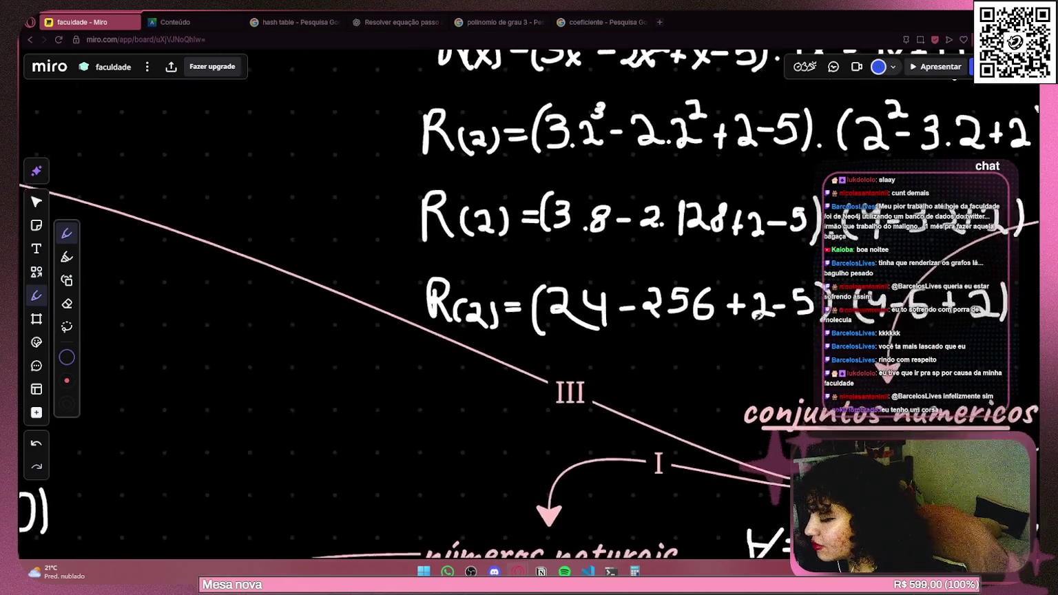
left_click_drag(460, 326, 611, 324)
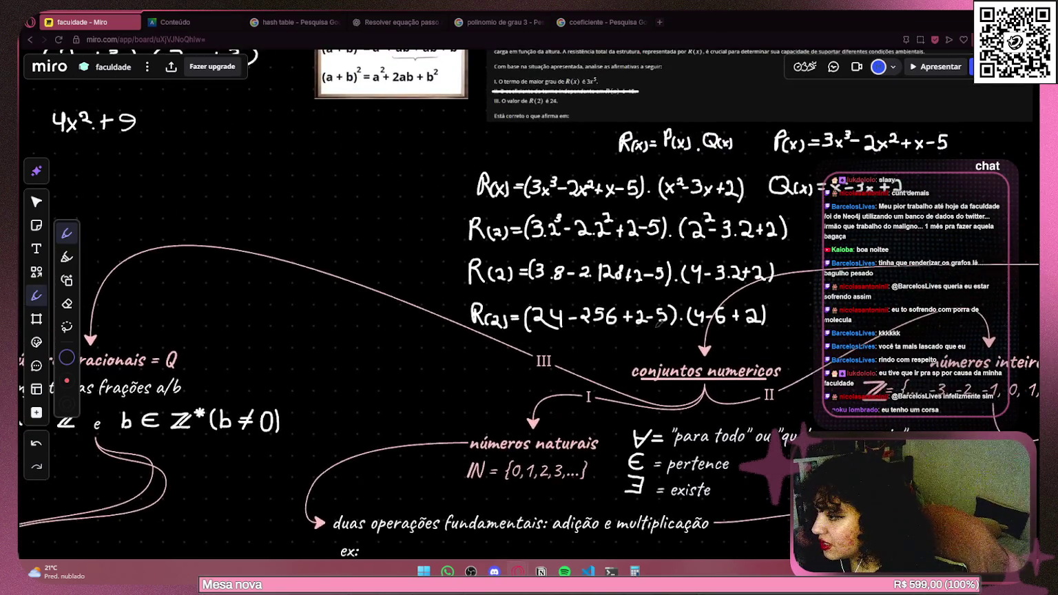
scroll(811, 312, "up", 1)
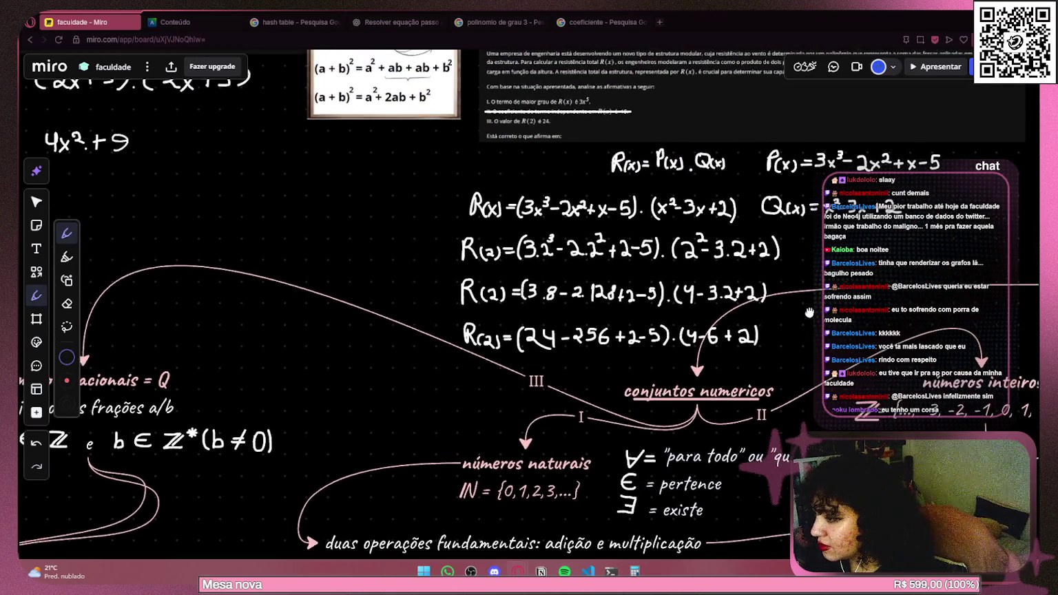
Reattach the números inteiros arrow beside conjuntos numericos and bend it to arc rightward.
left_click(36, 201)
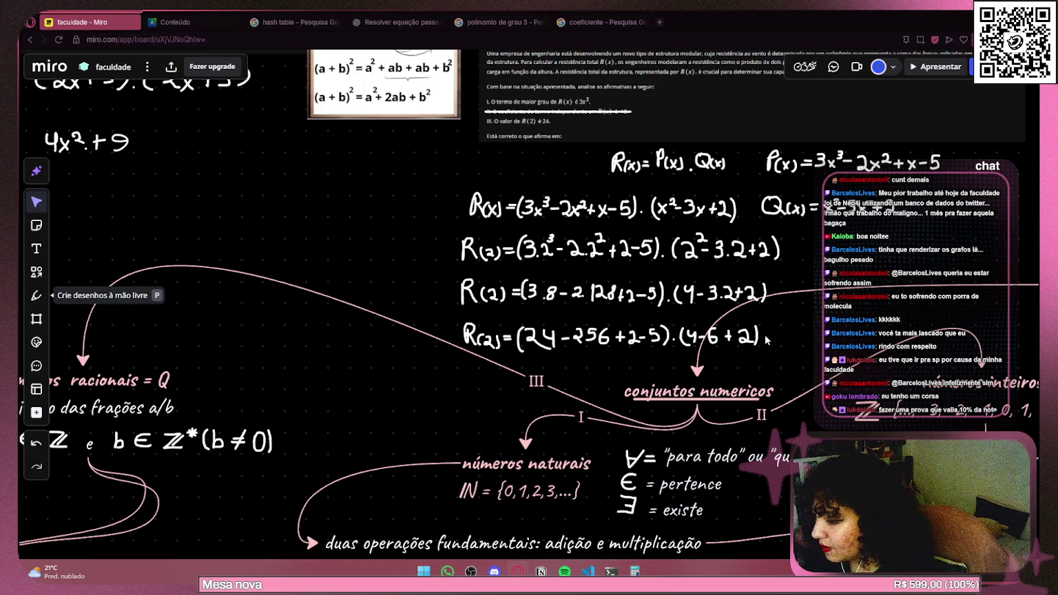
left_click_drag(799, 322, 534, 325)
left_click(570, 293)
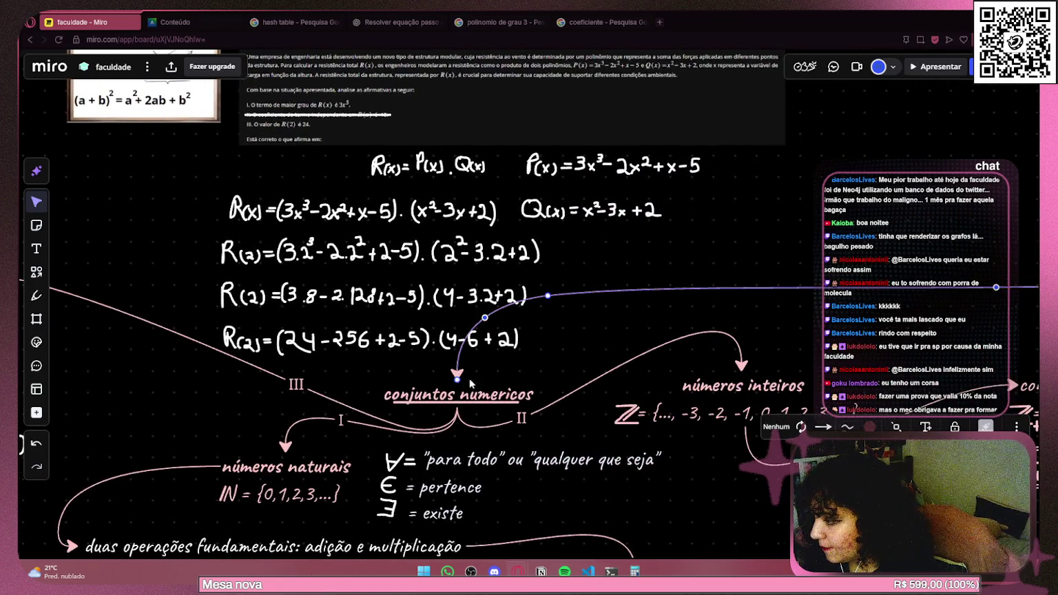
left_click_drag(457, 378, 532, 394)
left_click_drag(548, 298, 661, 305)
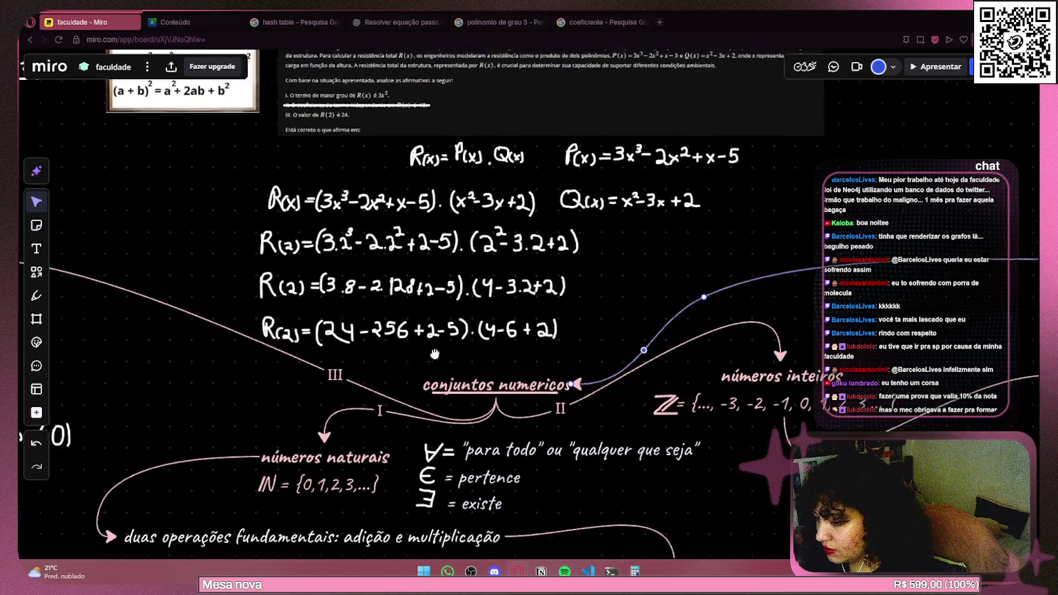
Bend the III connector downward so it avoids the equation lines.
left_click_drag(383, 377, 662, 341)
left_click(536, 331)
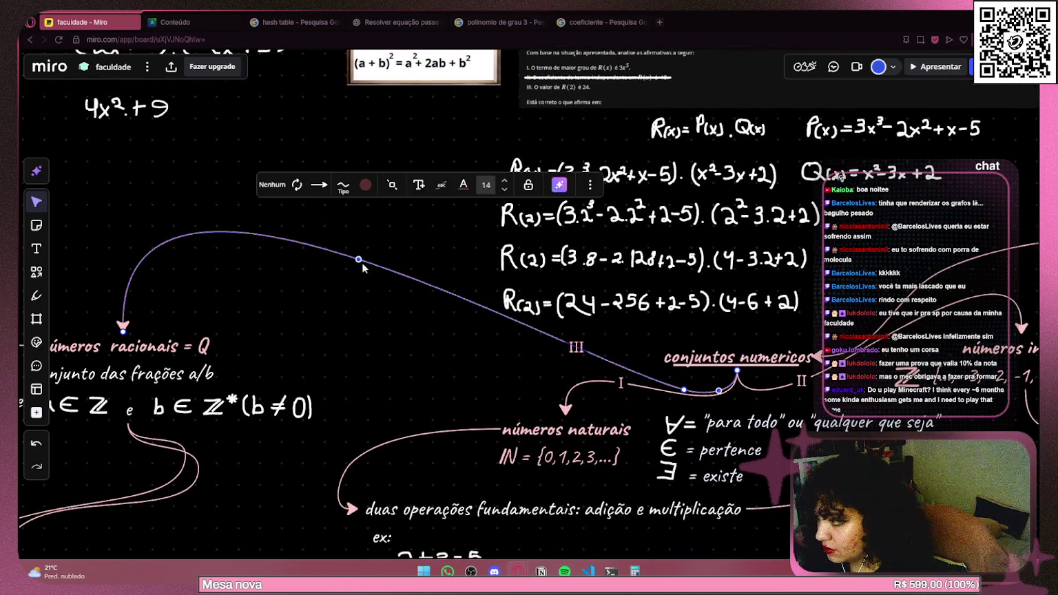
left_click_drag(358, 259, 337, 285)
left_click(458, 380)
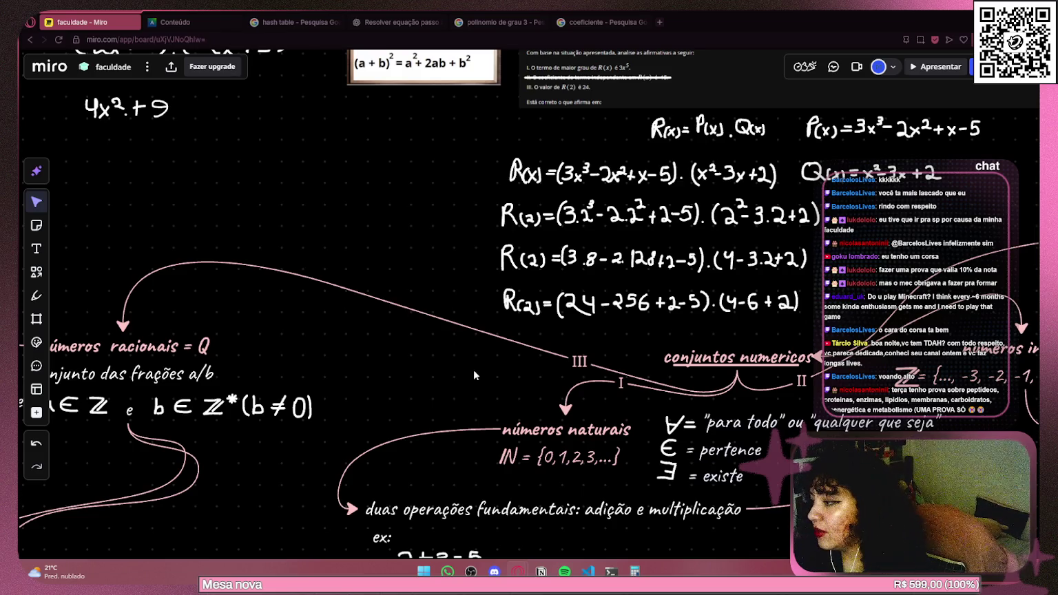
Move the three R(2) equation lines up-left beside the 4x²+9 expression.
mouse_move(495, 190)
left_mouse_down()
mouse_move(508, 203)
mouse_move(797, 221)
mouse_move(831, 321)
mouse_move(823, 320)
left_mouse_up()
mouse_move(740, 261)
left_mouse_down()
mouse_move(420, 220)
mouse_move(399, 190)
mouse_move(425, 186)
left_mouse_up()
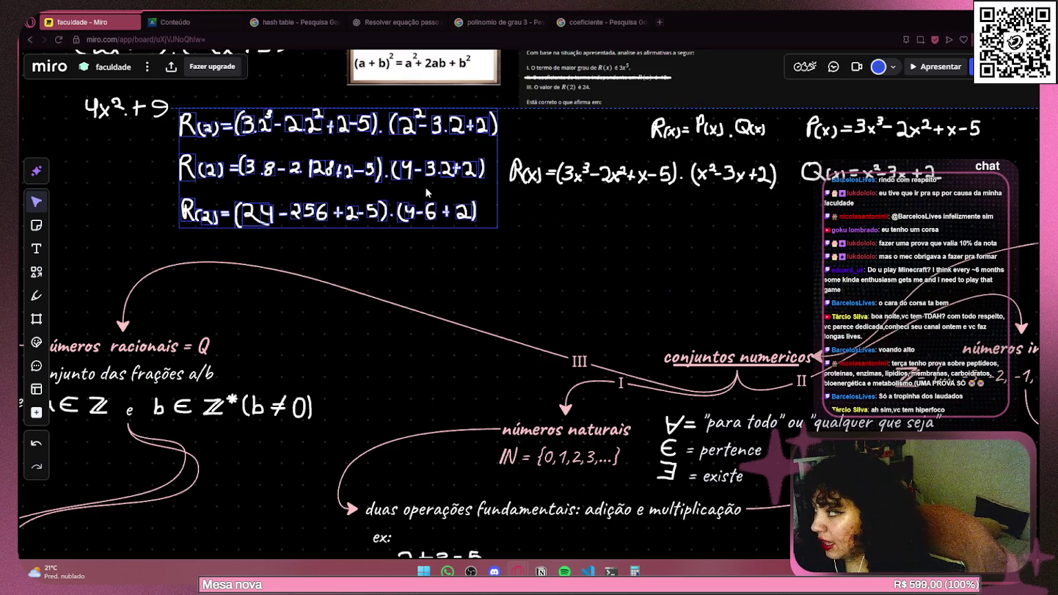
left_click(461, 238)
scroll(460, 238, "left", 5)
left_click_drag(345, 216, 462, 167)
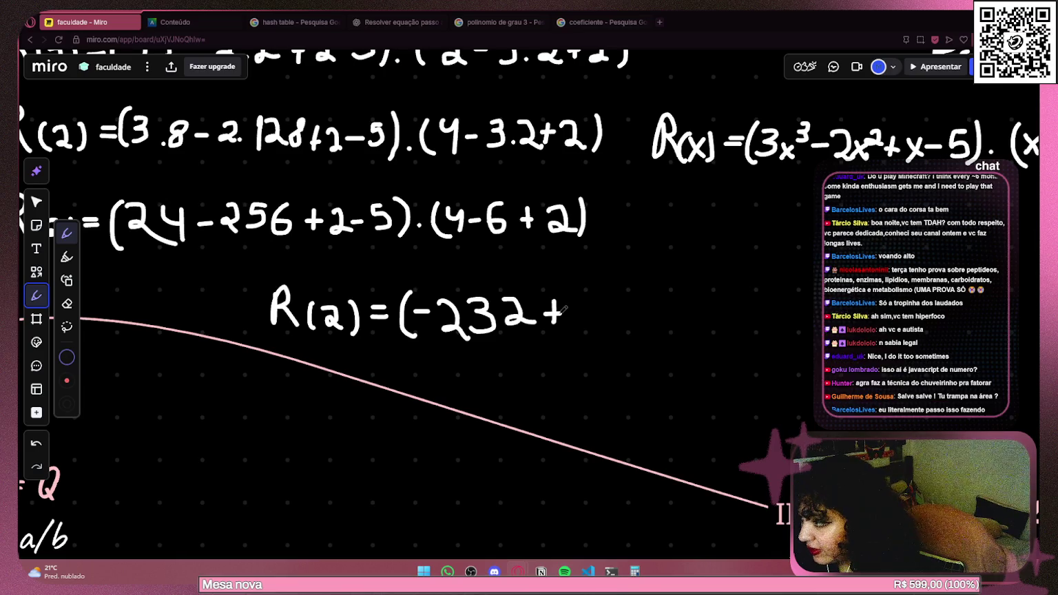
Begin a fresh 'R(2) = (' line beneath, undoing the stray strokes around −232.
key("ctrl+z")
mouse_move(551, 303)
left_mouse_down()
mouse_move(551, 323)
mouse_move(564, 309)
mouse_move(793, 323)
mouse_move(582, 318)
left_mouse_up()
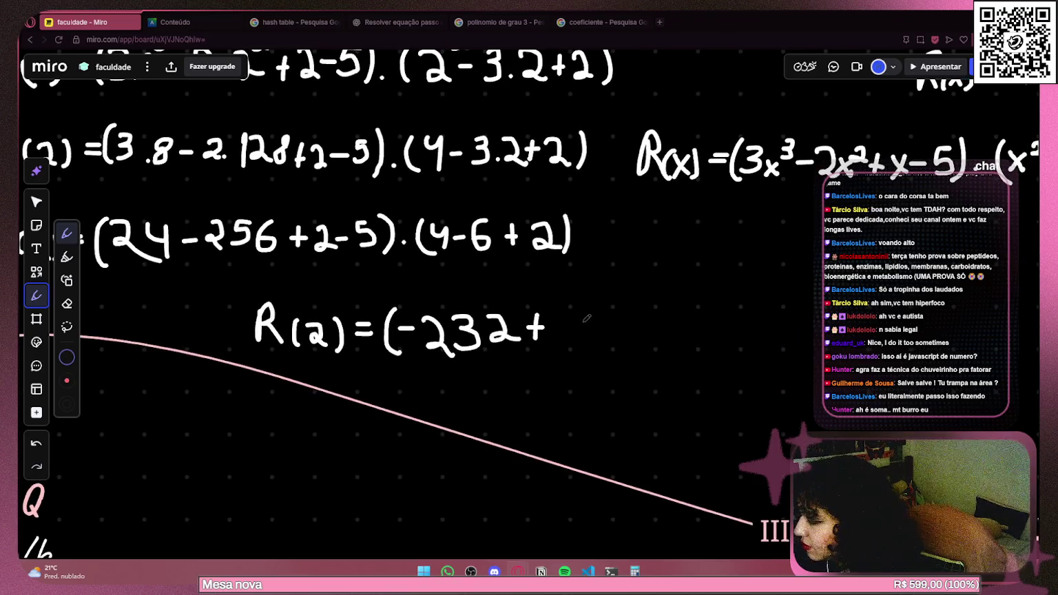
key("ctrl+z")
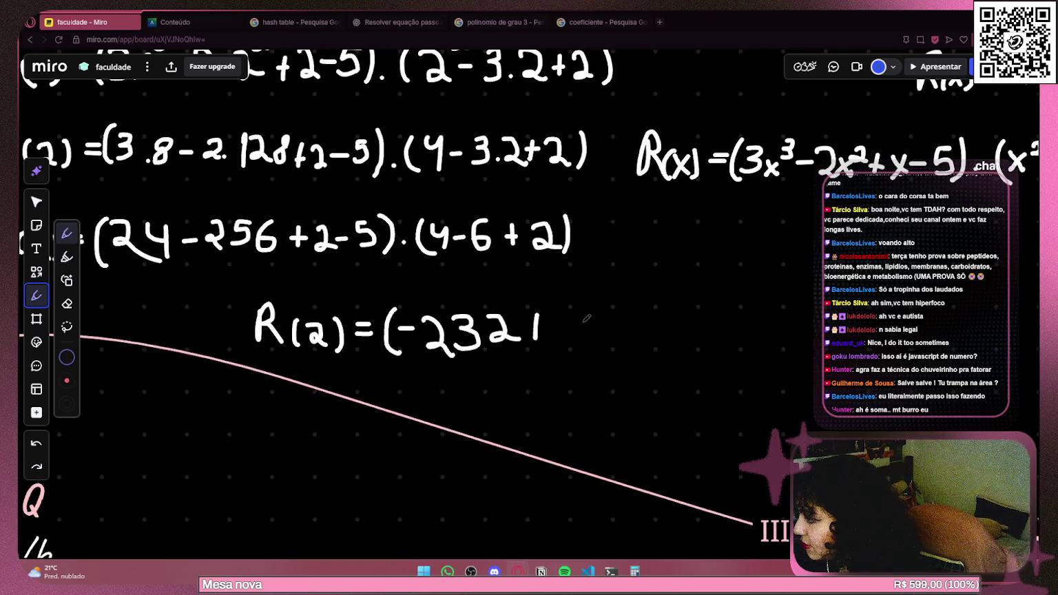
key("ctrl+z")
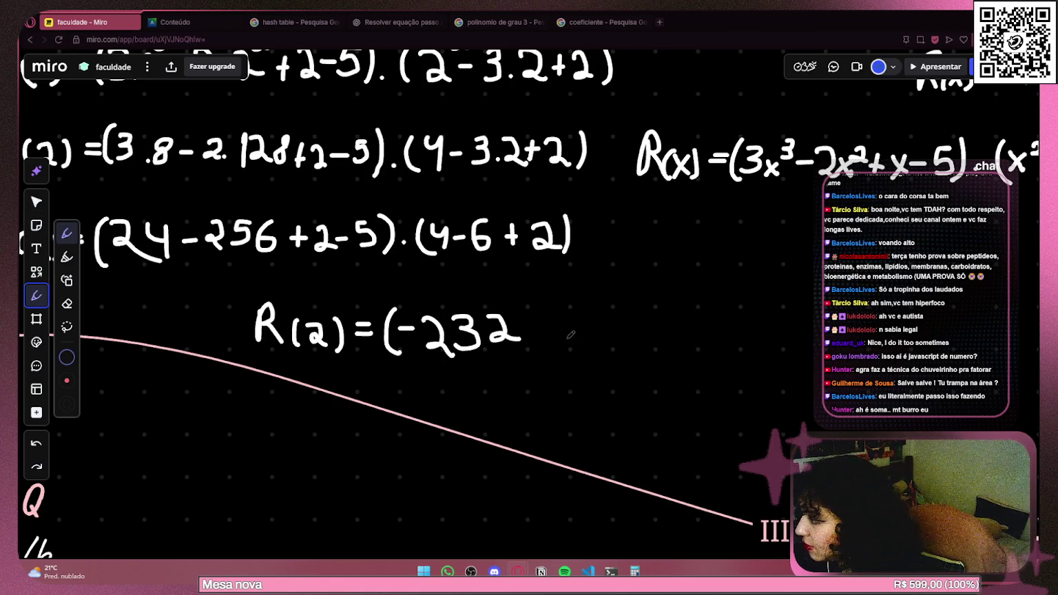
key("ctrl+z")
key("ctrl+z")
key("ctrl+z")
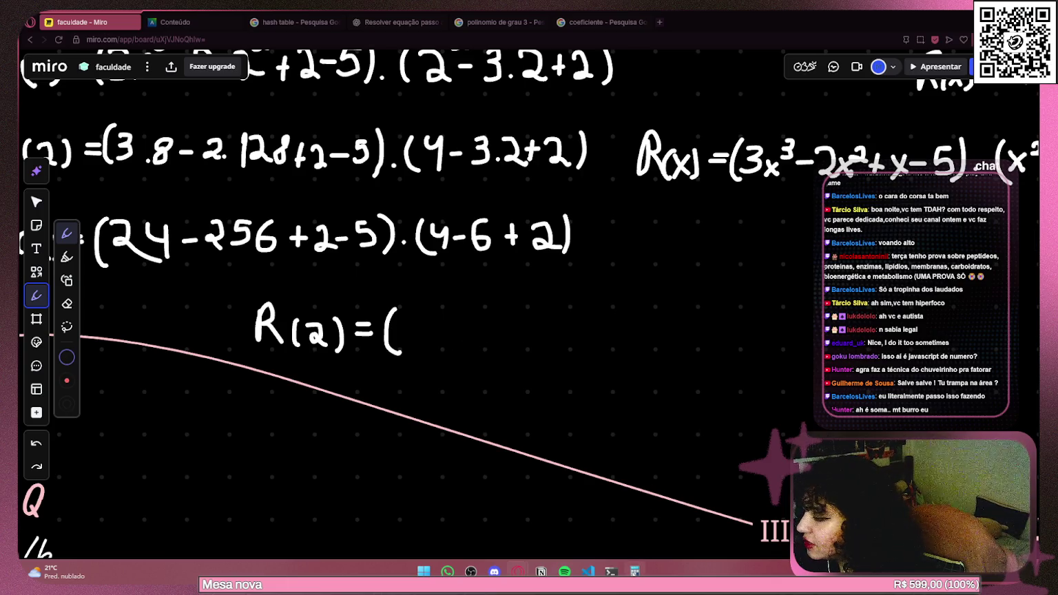
mouse_move(634, 571)
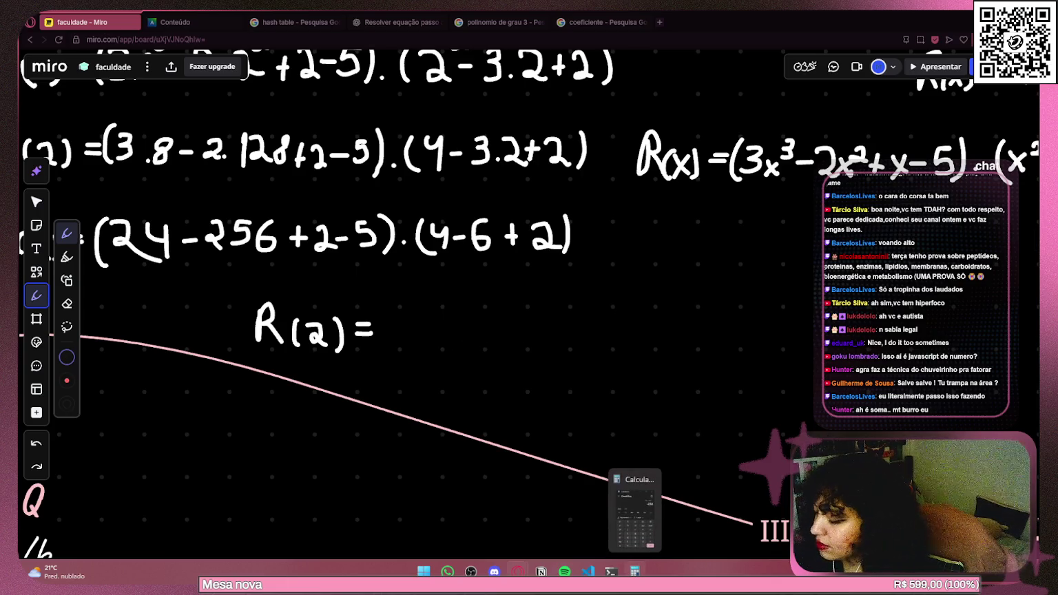
key("ctrl+shift+z")
Compute 24 − 256 + 2 − 5 in Windows Calculator, getting −235.
left_click(634, 571)
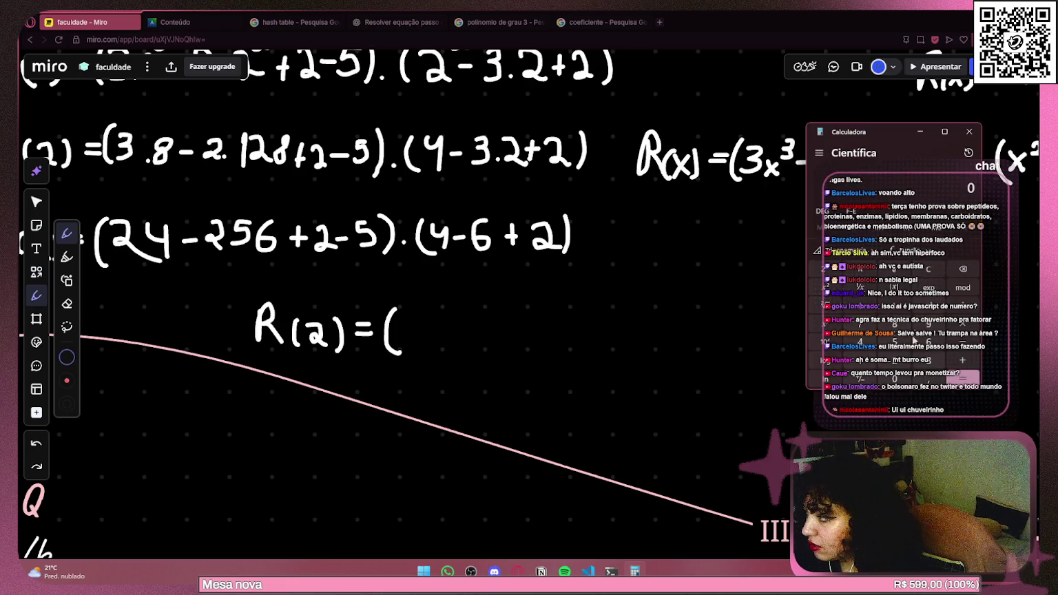
left_click(894, 359)
left_click(859, 343)
left_click(963, 342)
left_click(893, 360)
type("56")
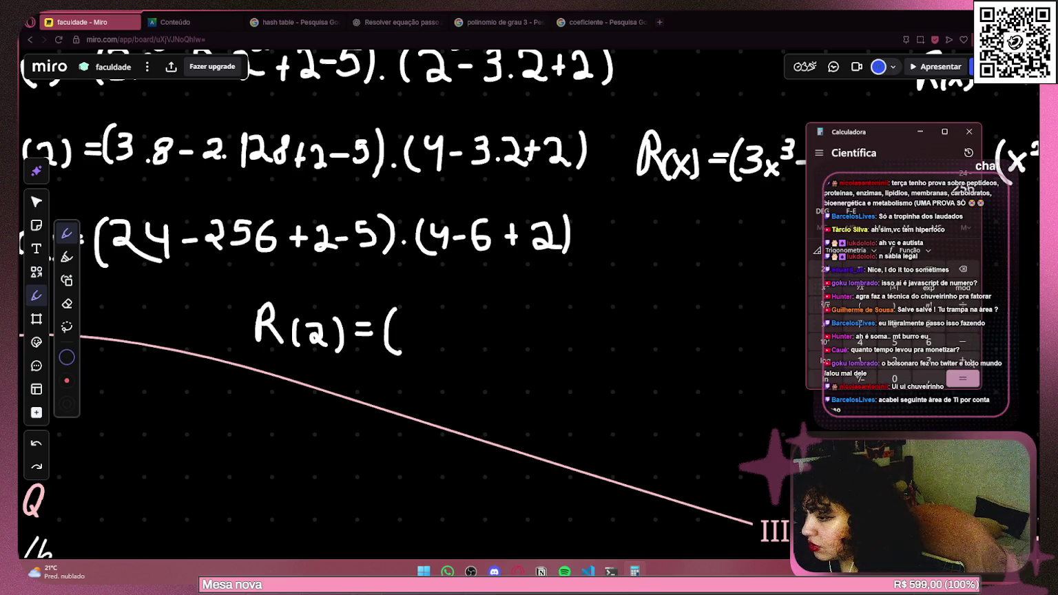
key("minus")
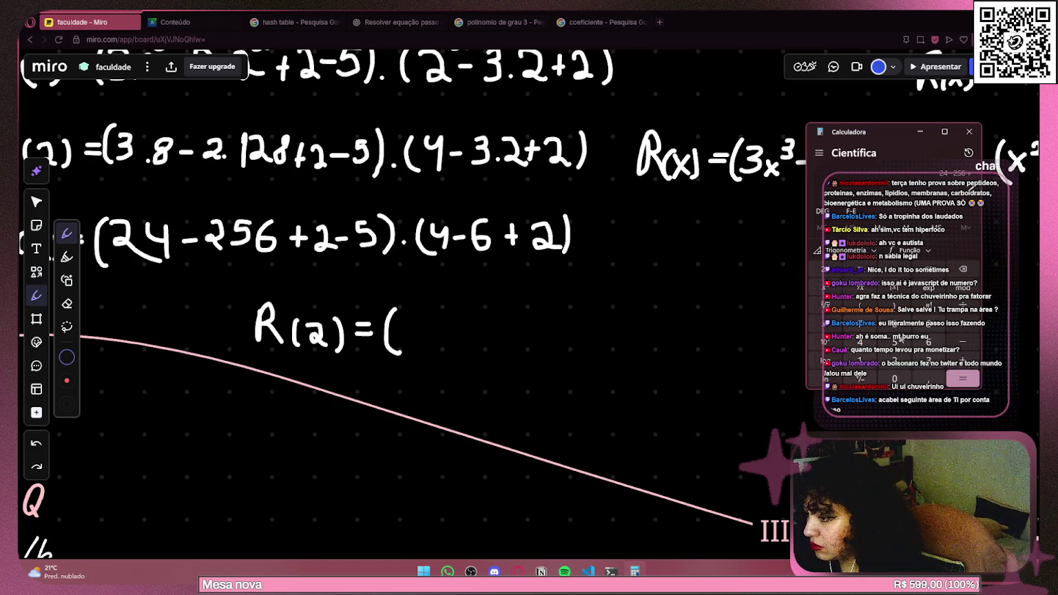
left_click(959, 348)
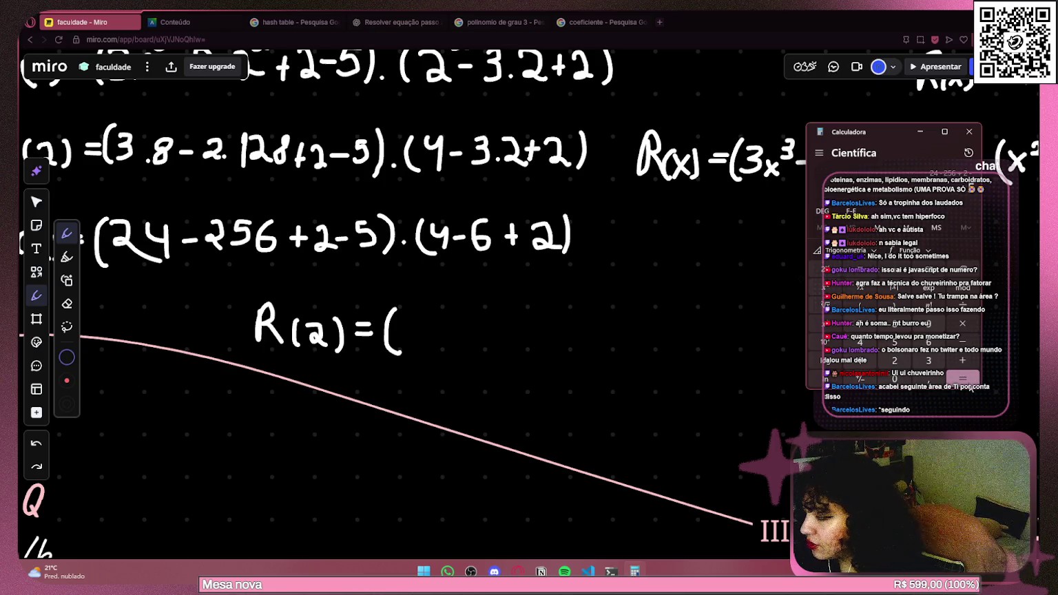
left_click(962, 378)
Handwrite −235) and a multiplication dot so the line reads R(2) = (−235)·.
left_click(415, 331)
mouse_move(409, 332)
left_mouse_down()
mouse_move(466, 318)
mouse_move(484, 340)
left_mouse_up()
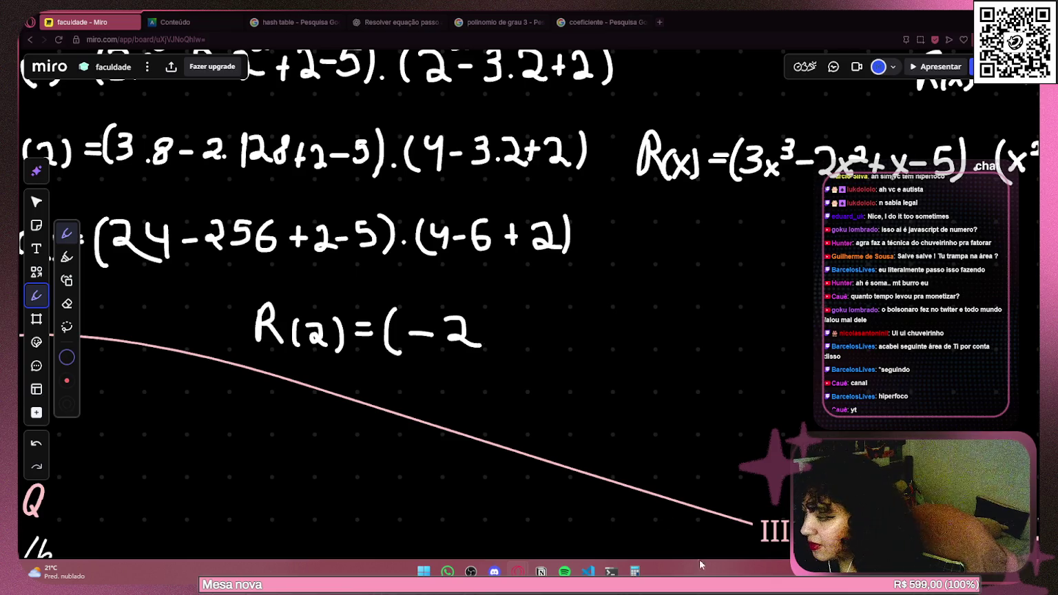
left_click(634, 571)
mouse_move(486, 314)
left_mouse_down()
mouse_move(497, 324)
mouse_move(488, 340)
mouse_move(502, 315)
mouse_move(507, 336)
mouse_move(487, 343)
left_mouse_up()
key("ctrl+z")
key("ctrl+z")
mouse_move(536, 307)
left_mouse_down()
mouse_move(524, 308)
mouse_move(532, 341)
mouse_move(519, 339)
left_mouse_up()
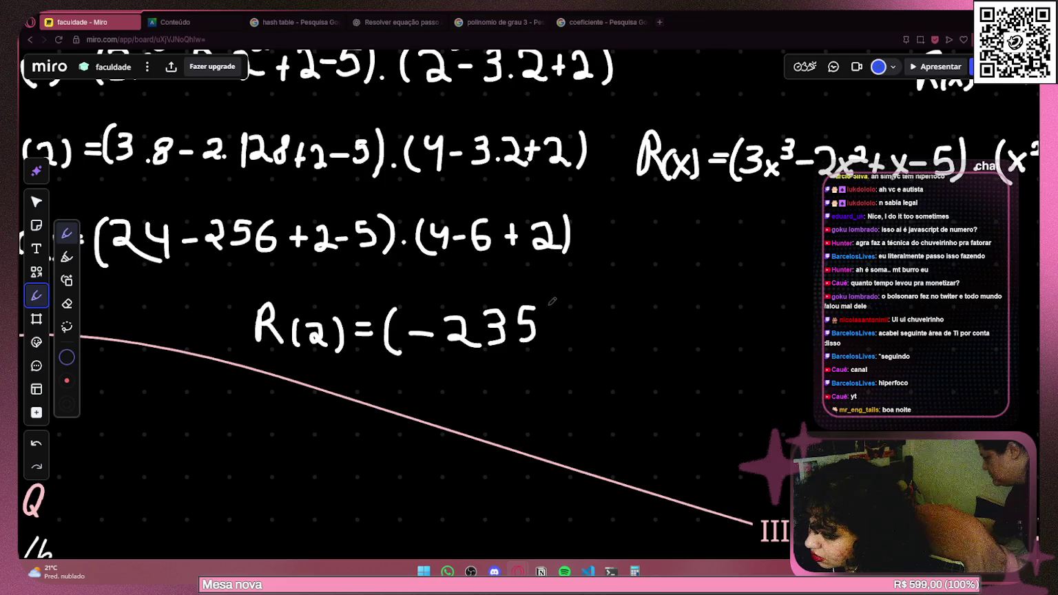
left_click_drag(550, 303, 549, 344)
key("ctrl+z")
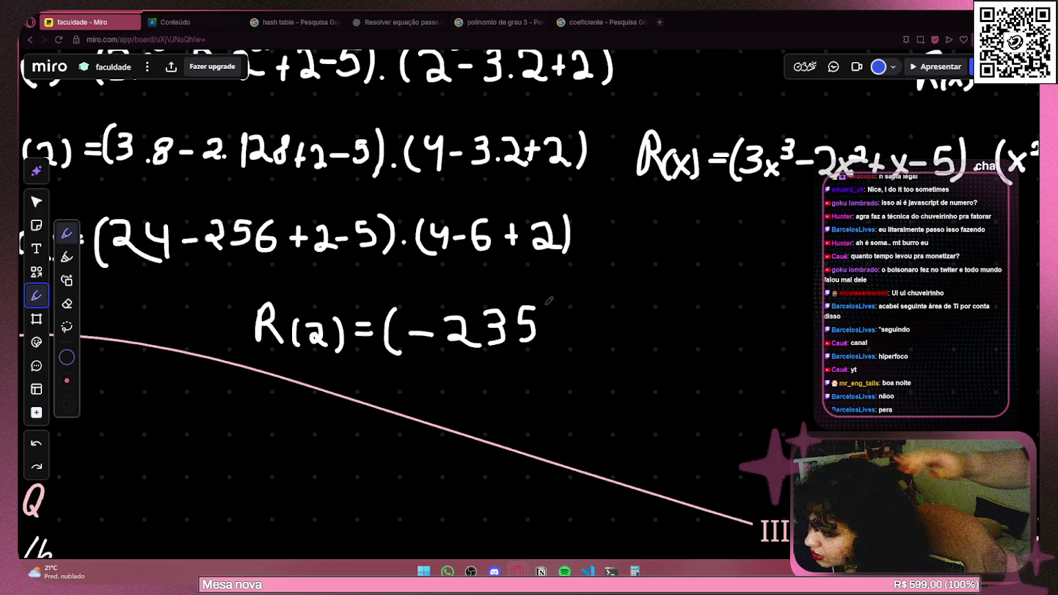
left_click_drag(556, 300, 563, 345)
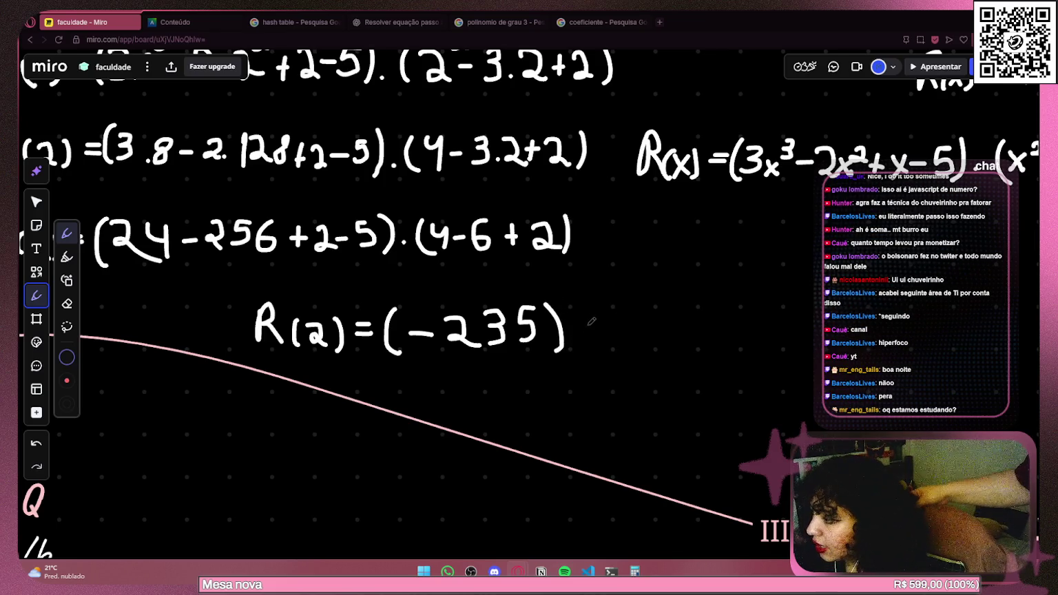
scroll(541, 336, "right", 2)
left_click(530, 338)
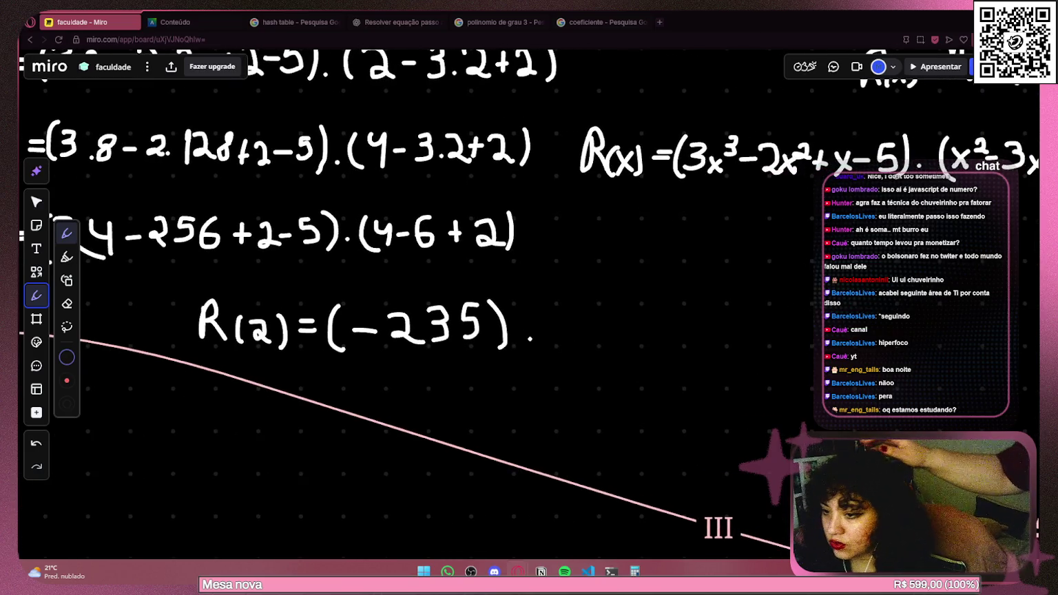